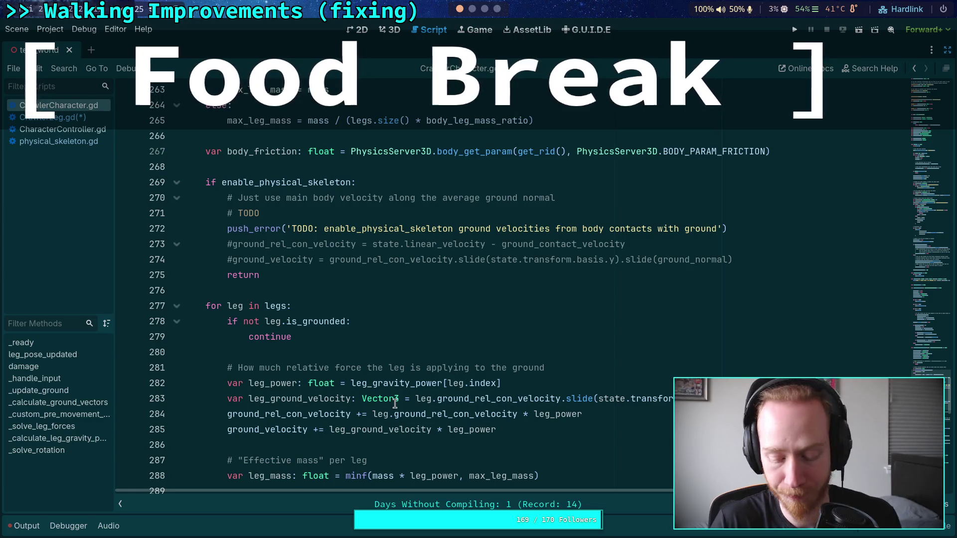
Switch from the CrawlerCharacter.gd script to the Crawler Bot design notes.
mouse_move(396, 404)
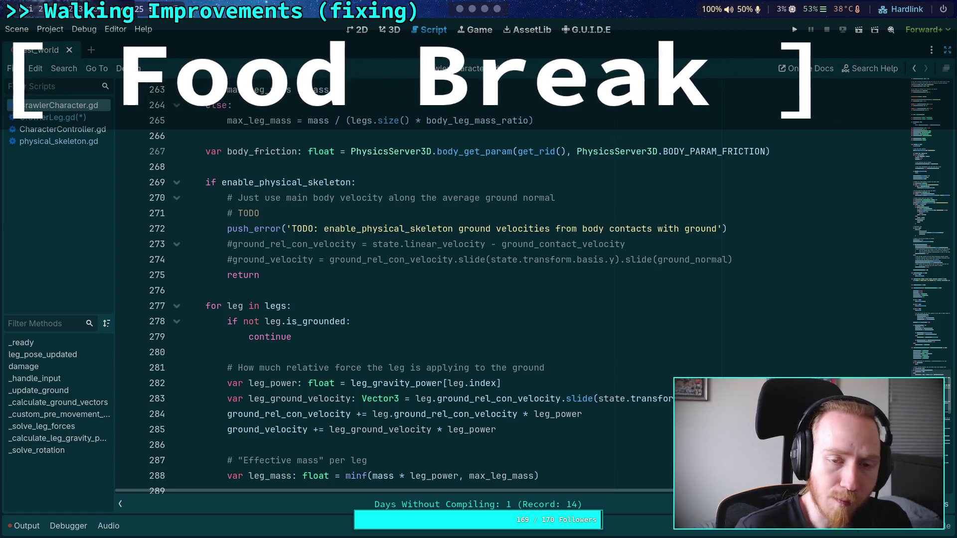
click(484, 9)
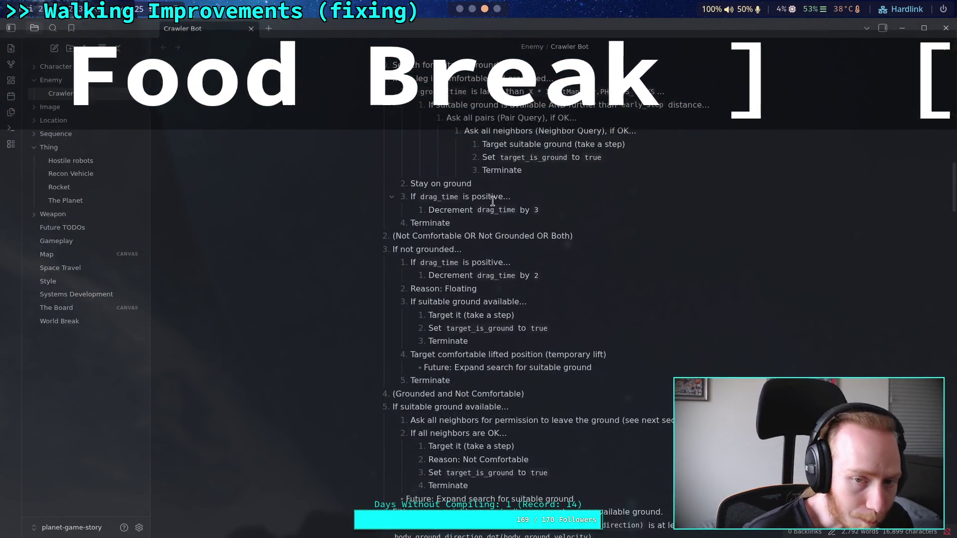
scroll(544, 232, up, 2)
scroll(544, 232, down, 2)
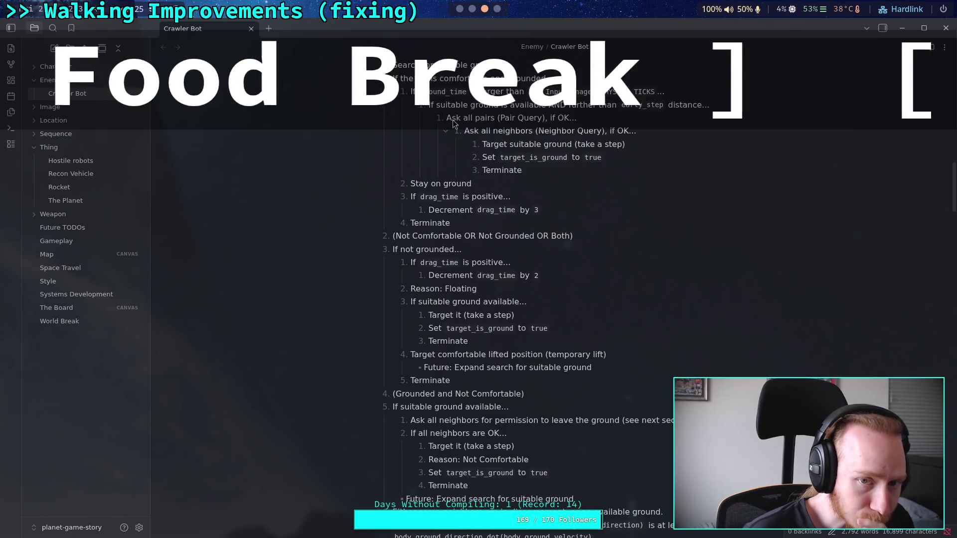
click(460, 9)
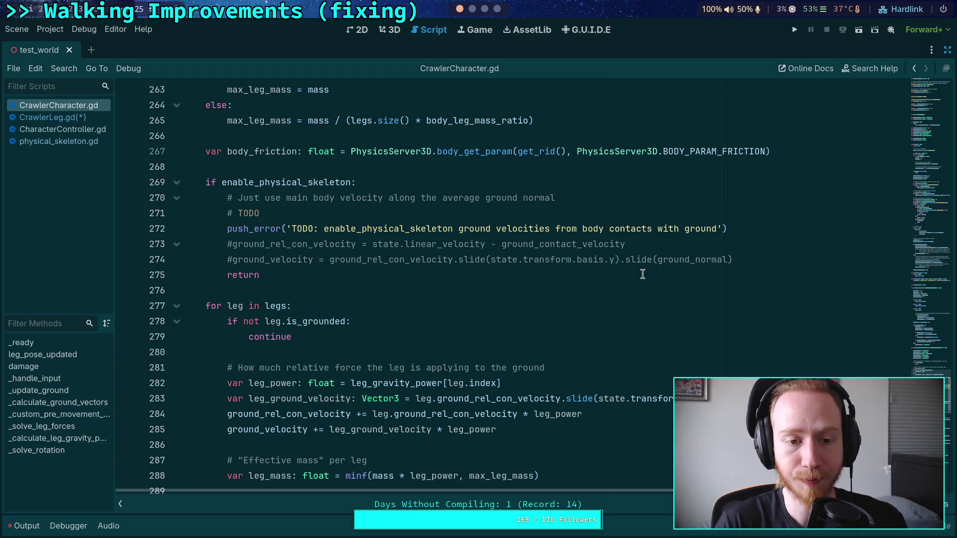
Delete the per-leg force loop from _calculate_ground_vectors.
scroll(615, 301, down, 9)
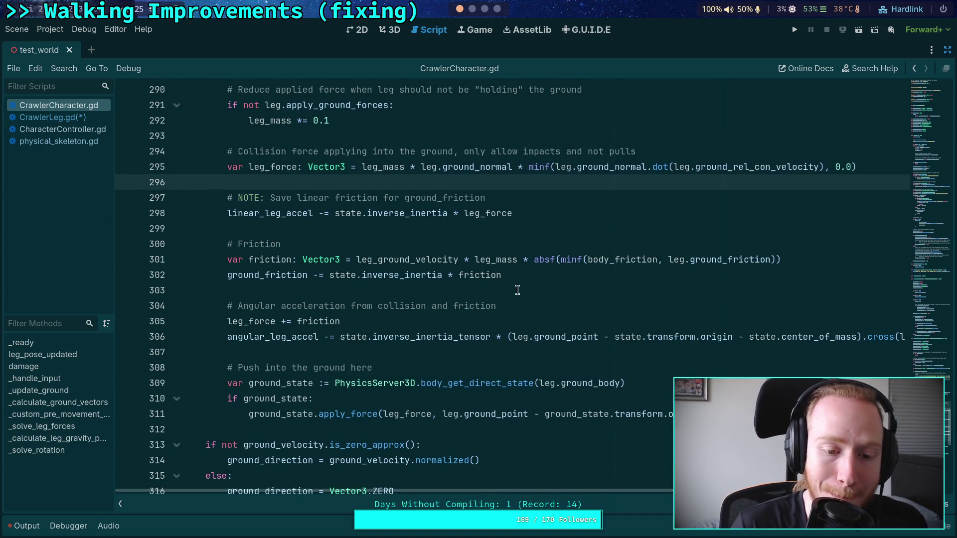
scroll(568, 404, down, 3)
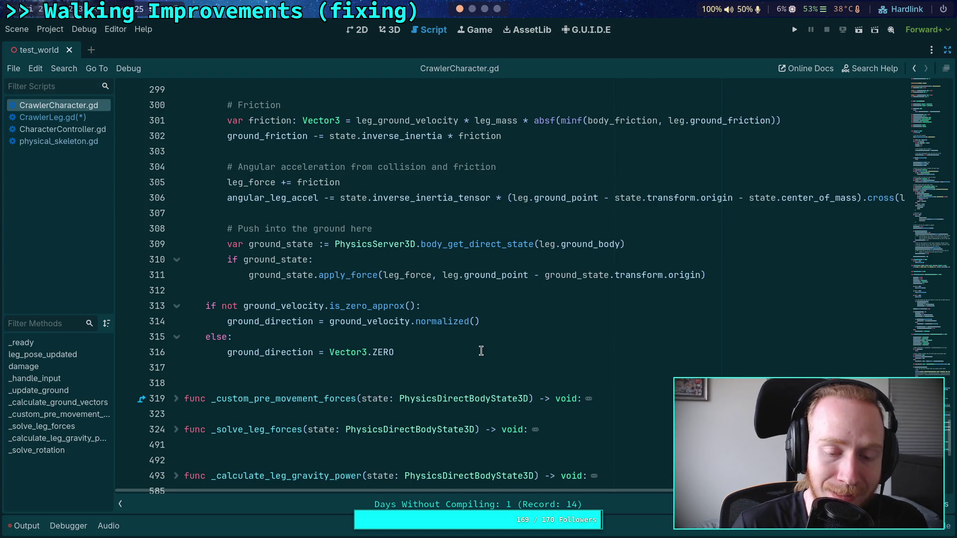
mouse_move(728, 270)
mouse_down()
mouse_move(184, 284)
mouse_move(185, 250)
mouse_move(158, 214)
mouse_move(152, 168)
mouse_up()
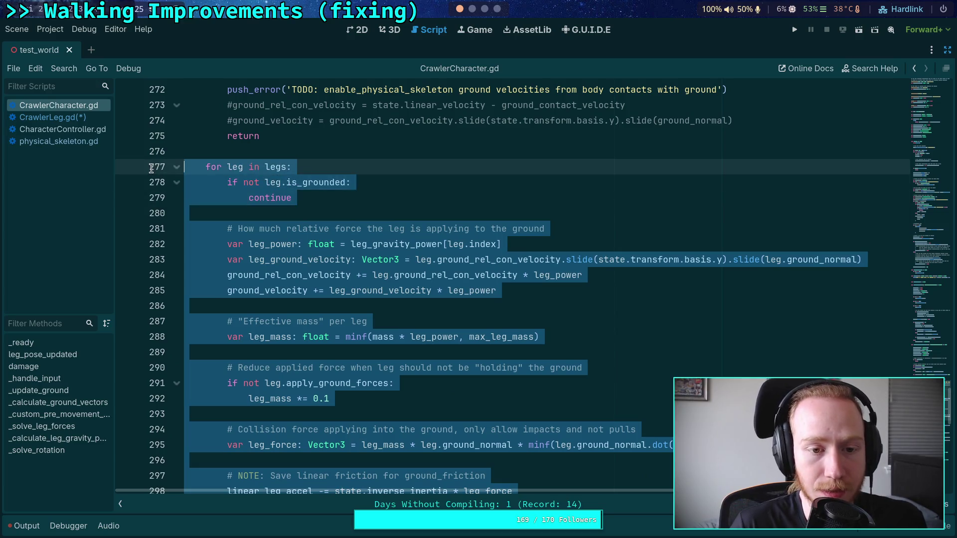
key(BackSpace)
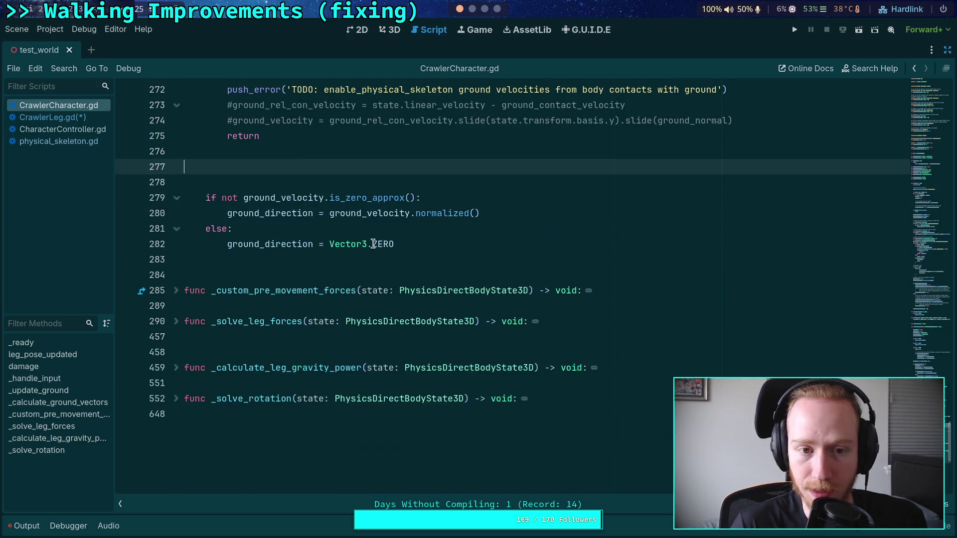
Remove the enable_physical_skeleton block and its leftover empty line.
scroll(379, 244, up, 4)
click(269, 323)
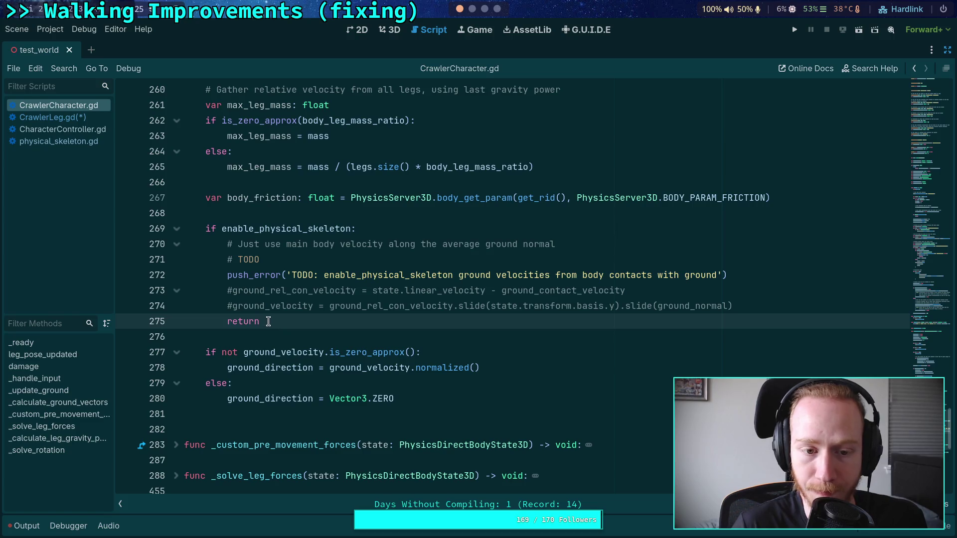
drag(265, 321, 145, 228)
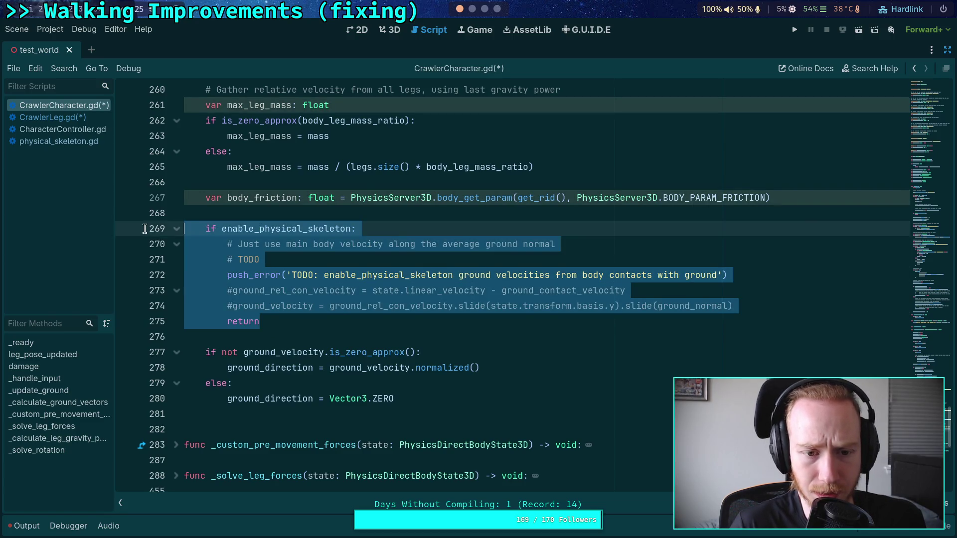
key(BackSpace)
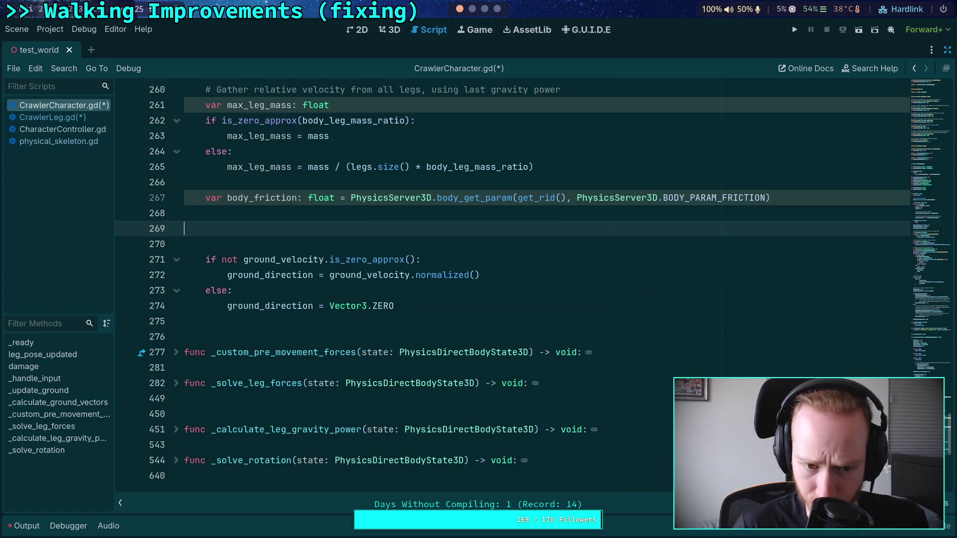
key(BackSpace)
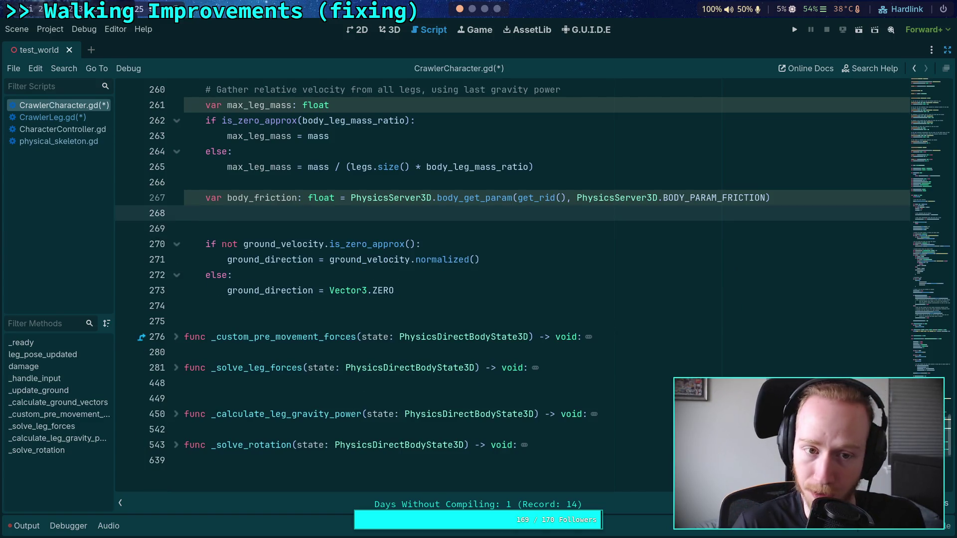
Delete the max_leg_mass and body_friction setup lines from the comment line down.
scroll(512, 284, up, 3)
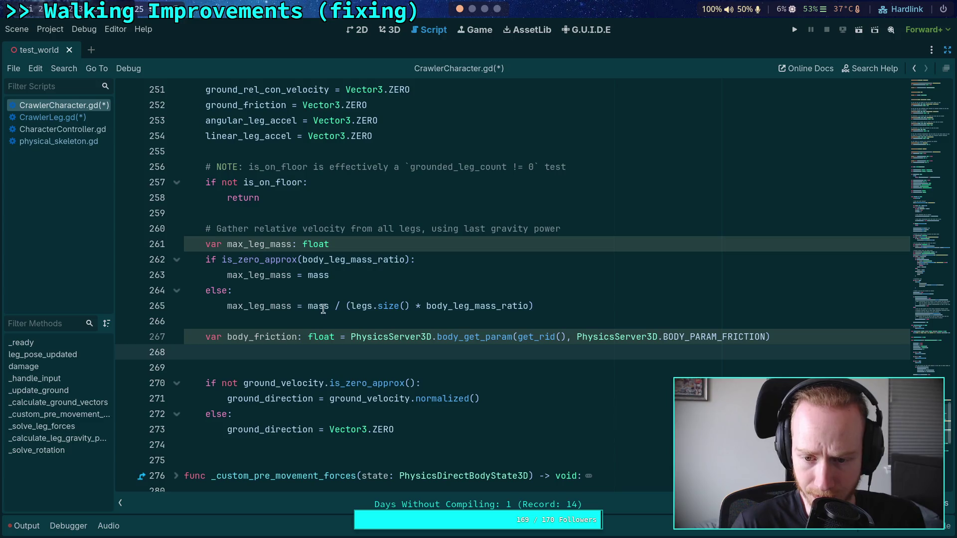
double_click(266, 305)
double_click(247, 338)
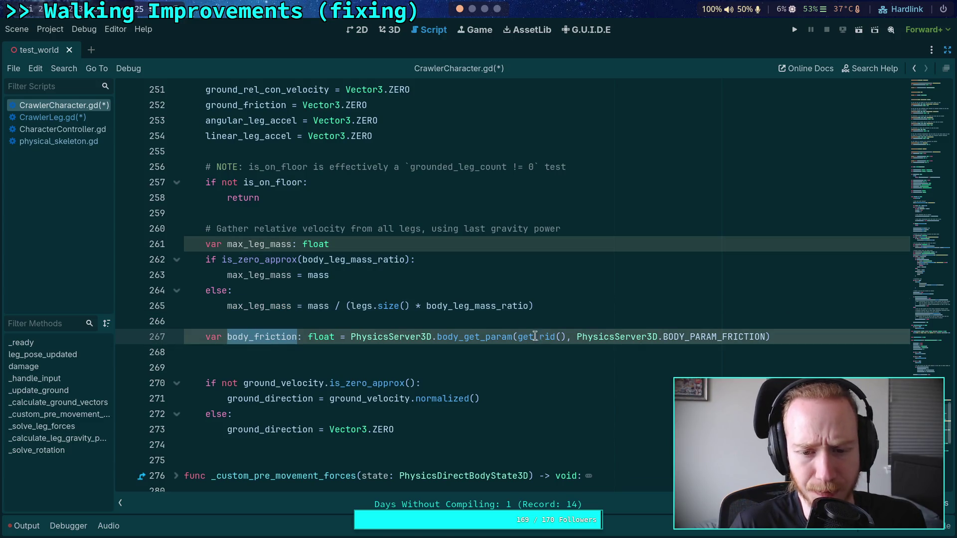
key(shift+Up)
key(shift+Up)
key(shift+Up)
key(shift+Home)
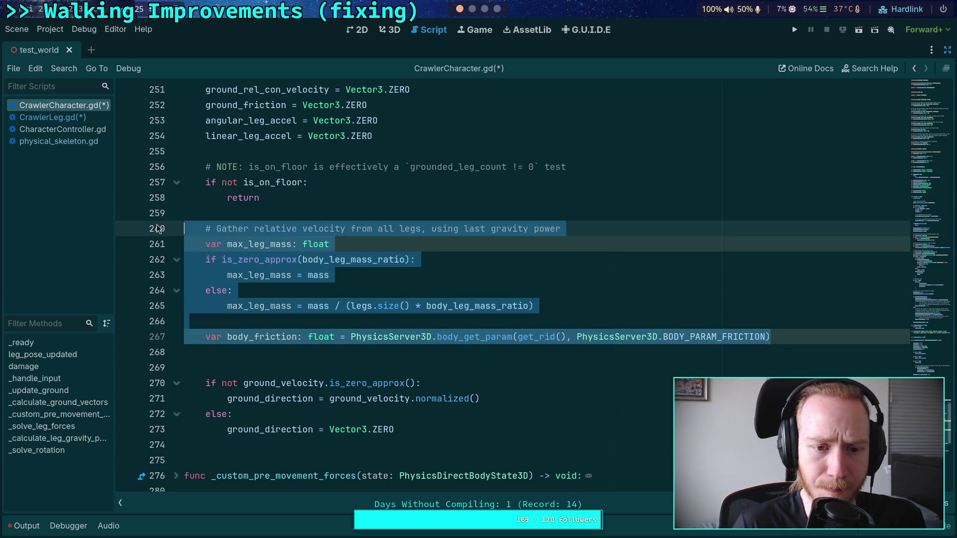
key(BackSpace)
key(BackSpace)
key(BackSpace)
scroll(342, 267, up, 2)
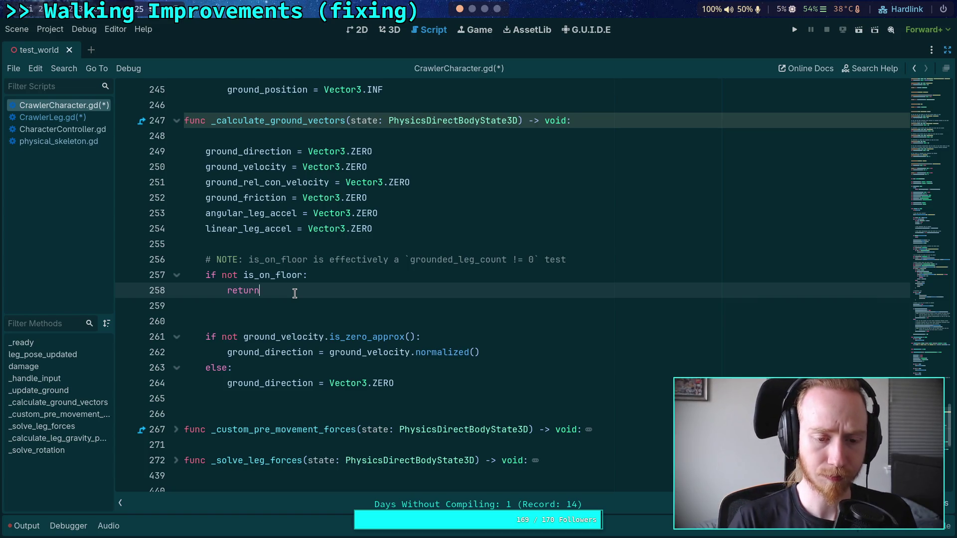
scroll(295, 294, up, 13)
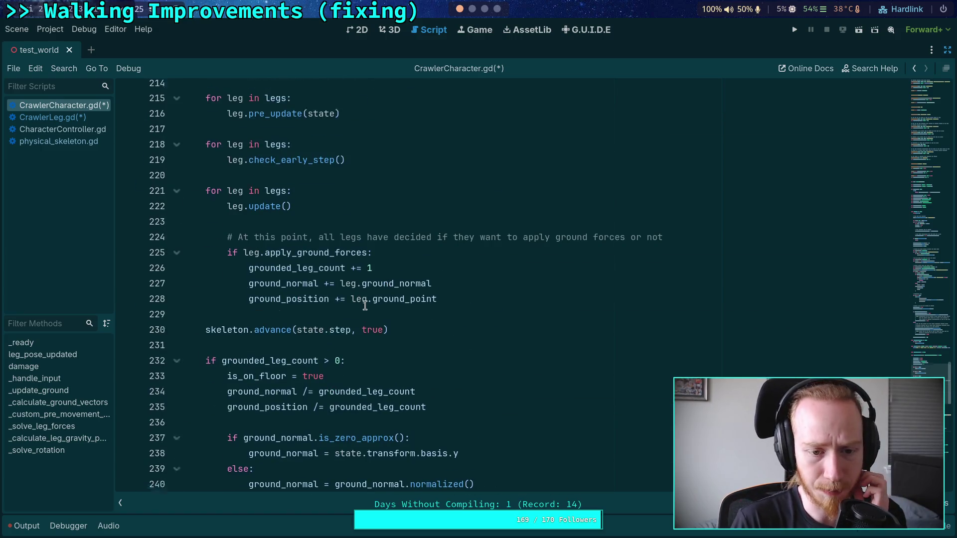
Search for enable_physical_skeleton and delete its export declaration.
scroll(354, 321, up, 20)
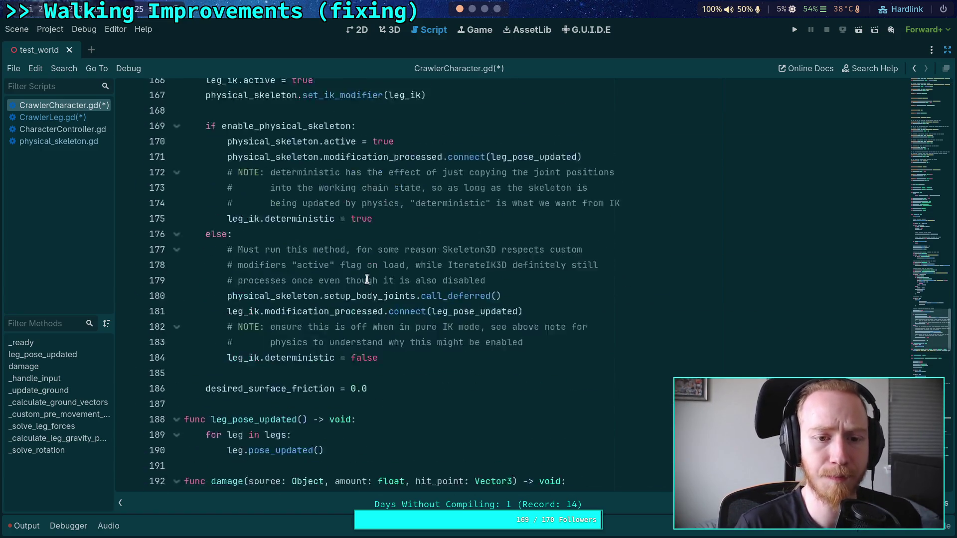
scroll(367, 278, up, 15)
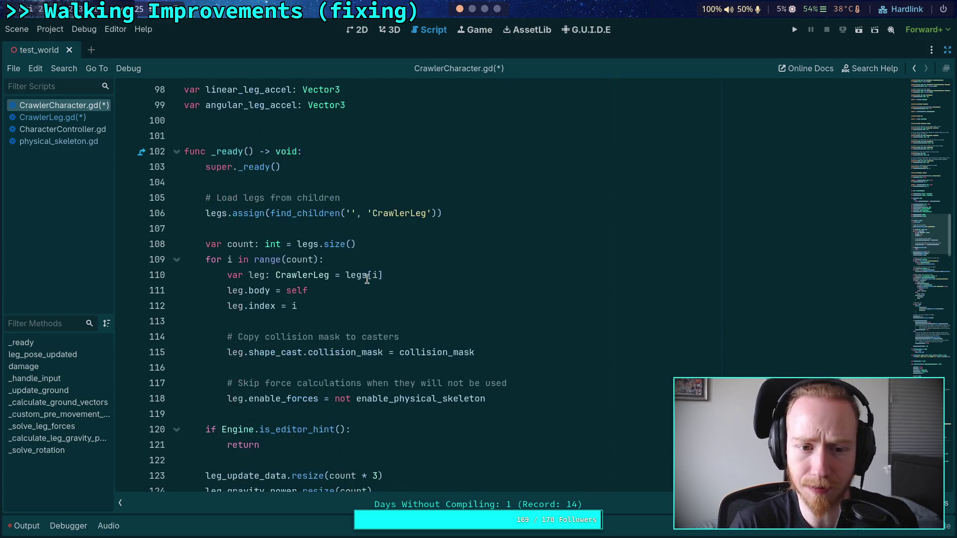
scroll(367, 279, up, 1)
double_click(416, 445)
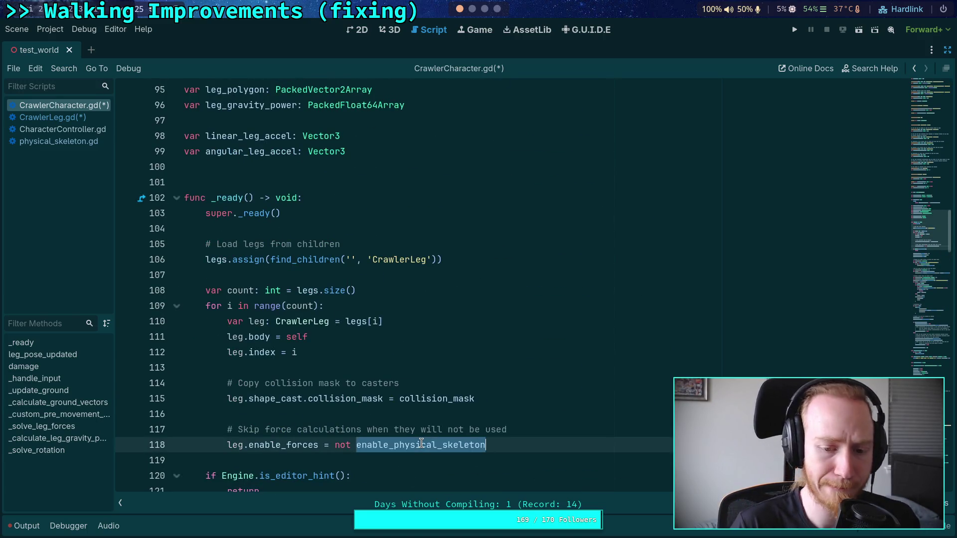
key(ctrl+f)
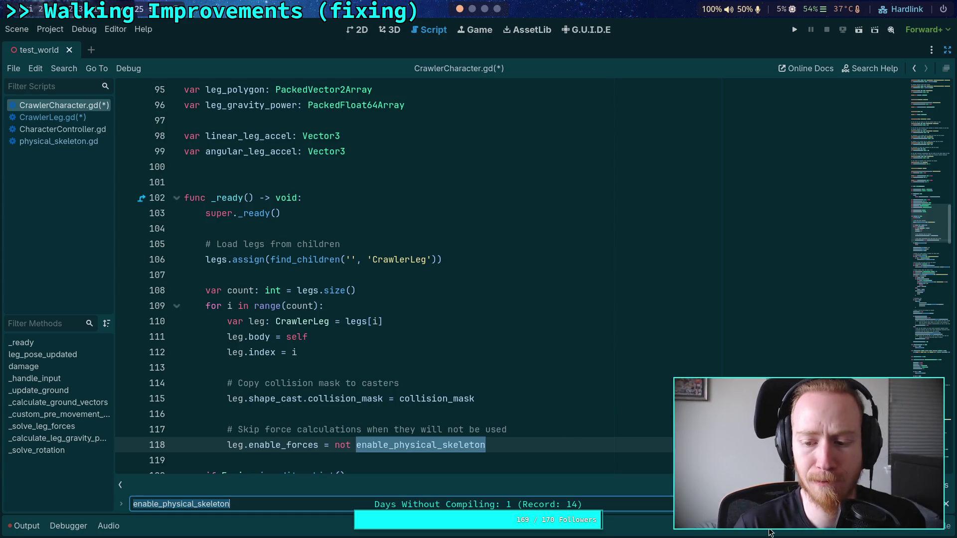
key(Return)
drag(419, 274, 416, 244)
key(BackSpace)
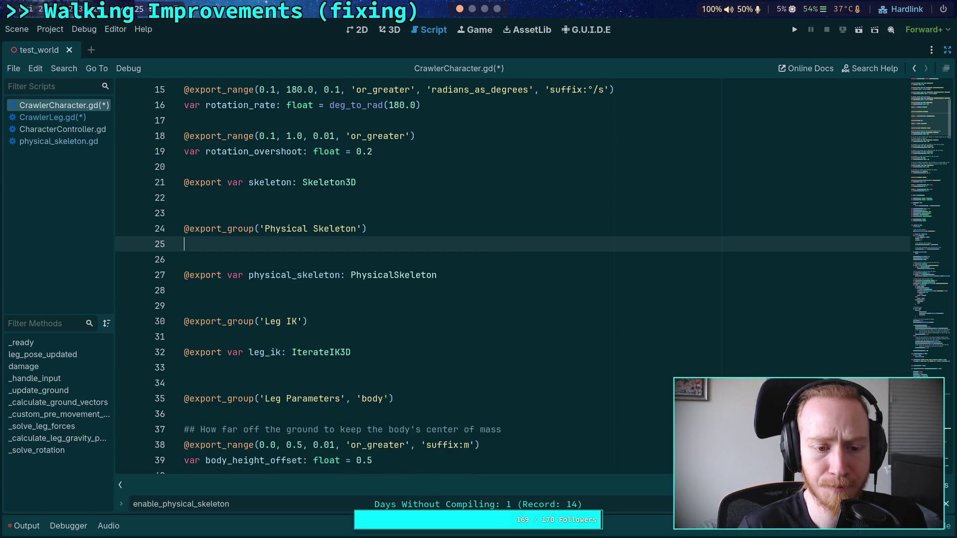
key(BackSpace)
Delete the leg.enable_forces line and its comment at the next occurrence.
scroll(449, 294, down, 2)
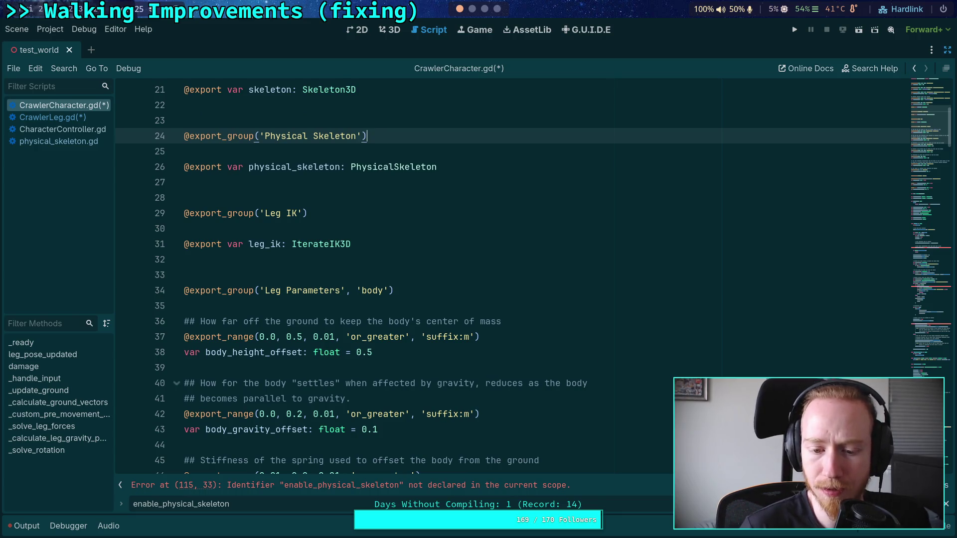
key(F3)
scroll(459, 324, up, 1)
mouse_move(458, 321)
mouse_down()
mouse_move(500, 318)
mouse_move(501, 294)
mouse_up()
key(BackSpace)
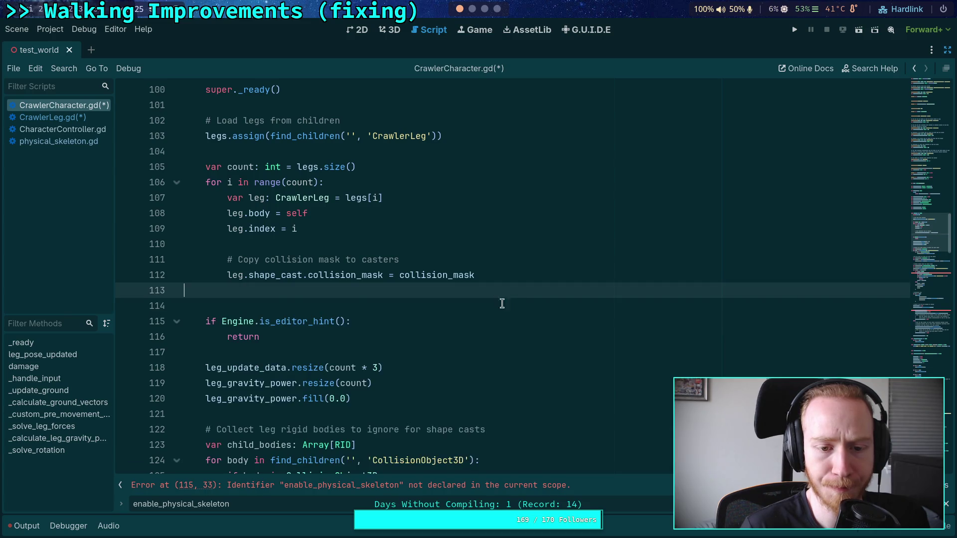
Unwrap the first physical-skeleton branch: dedent its body, delete the else fallback and the if line.
key(F3)
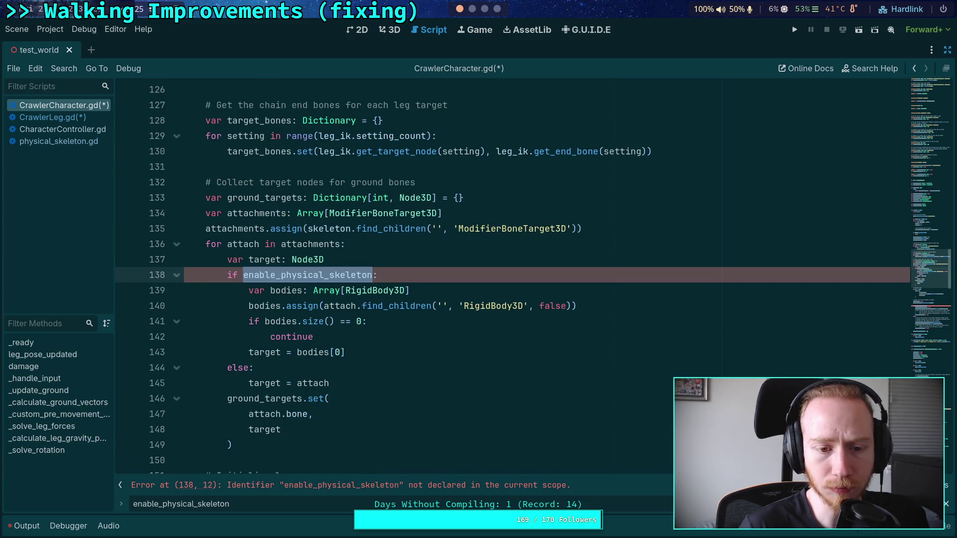
key(F3)
key(F3)
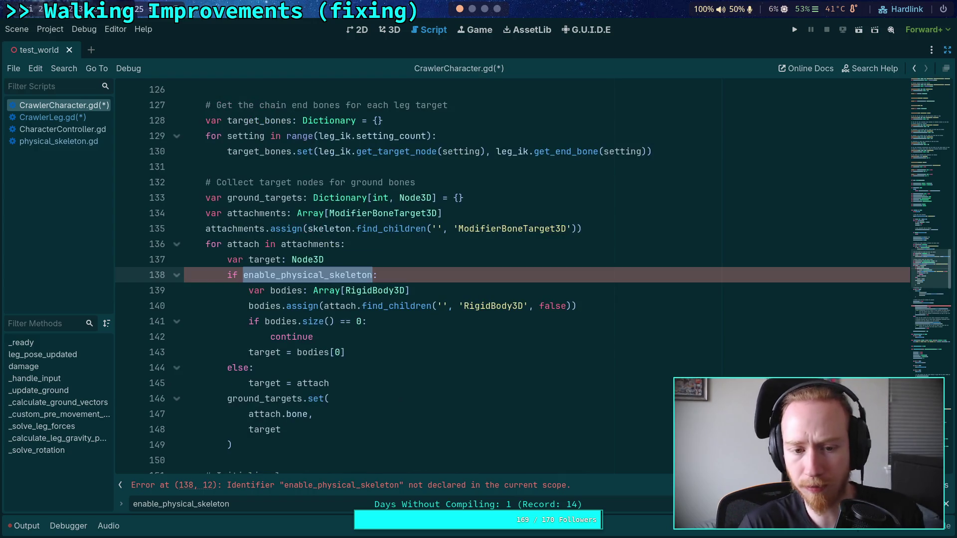
key(F3)
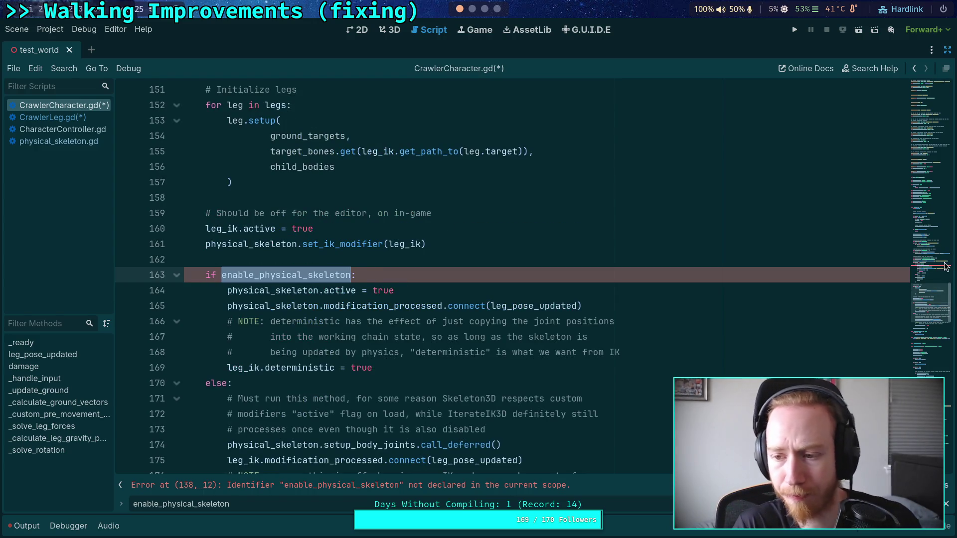
scroll(946, 266, up, 10)
mouse_move(951, 272)
mouse_down()
mouse_move(949, 241)
mouse_move(947, 253)
mouse_up()
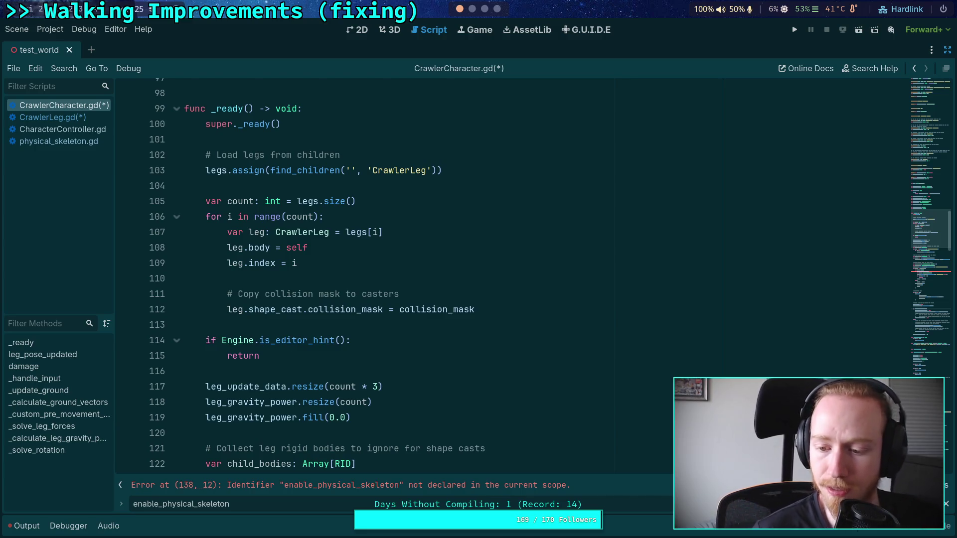
key(Return)
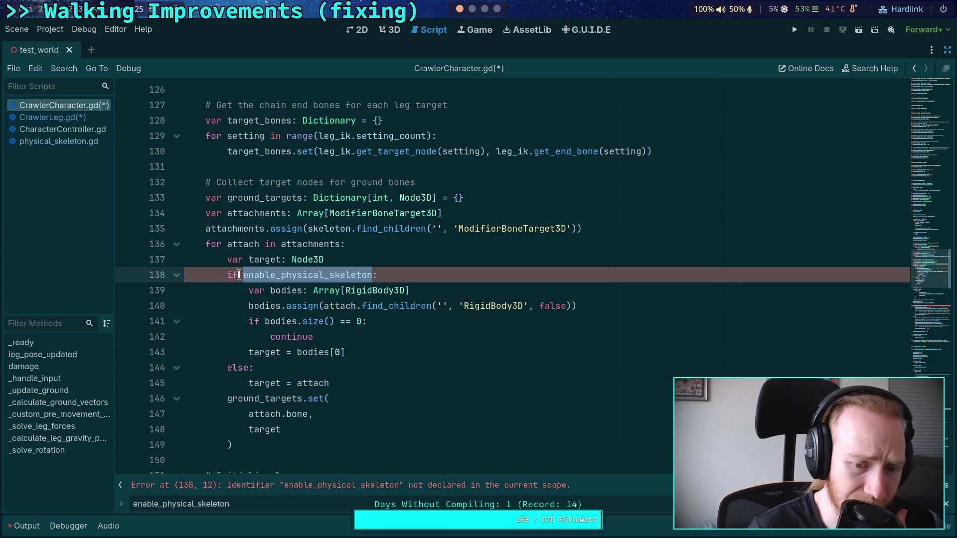
mouse_move(270, 291)
mouse_down()
mouse_move(344, 354)
mouse_move(308, 352)
mouse_up()
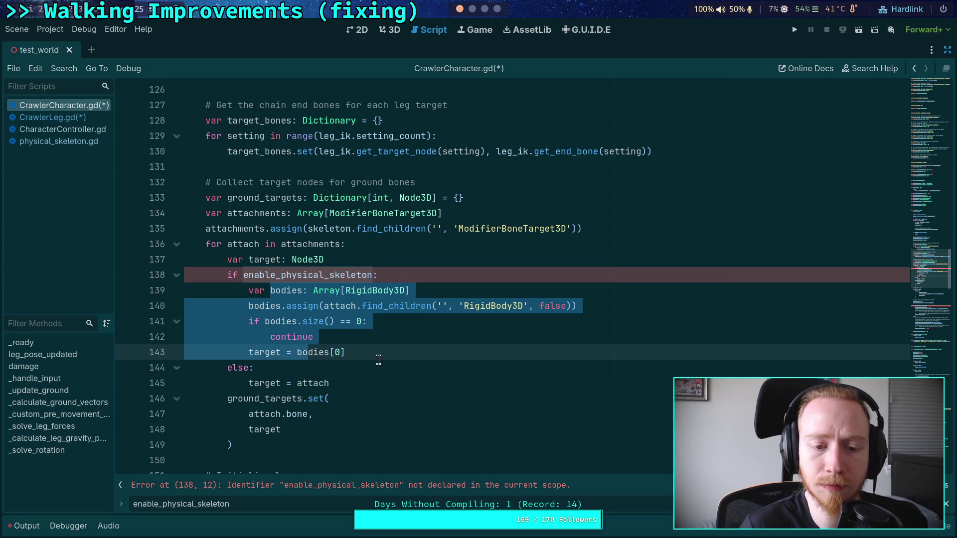
key(shift+Tab)
drag(346, 372, 349, 383)
key(BackSpace)
drag(379, 275, 379, 265)
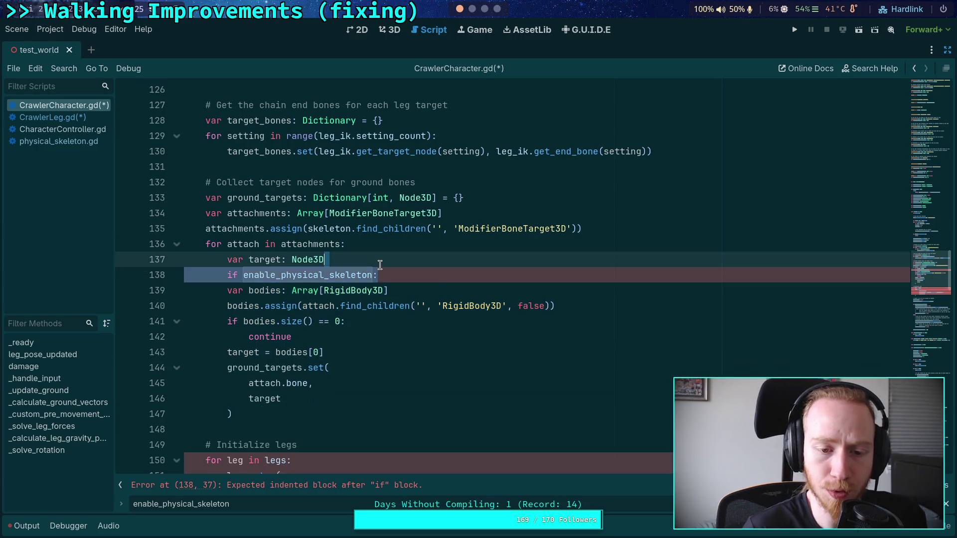
key(BackSpace)
Pass bodies[0] directly to ground_targets.set and remove the unused target variable.
double_click(265, 260)
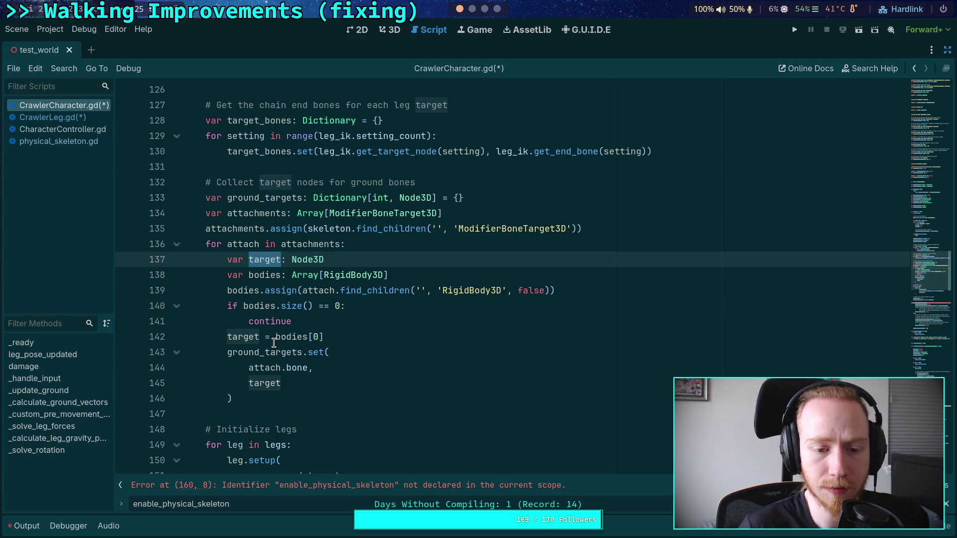
drag(275, 336, 348, 334)
key(ctrl+c)
key(BackSpace)
double_click(273, 384)
key(ctrl+v)
drag(277, 337, 323, 327)
key(BackSpace)
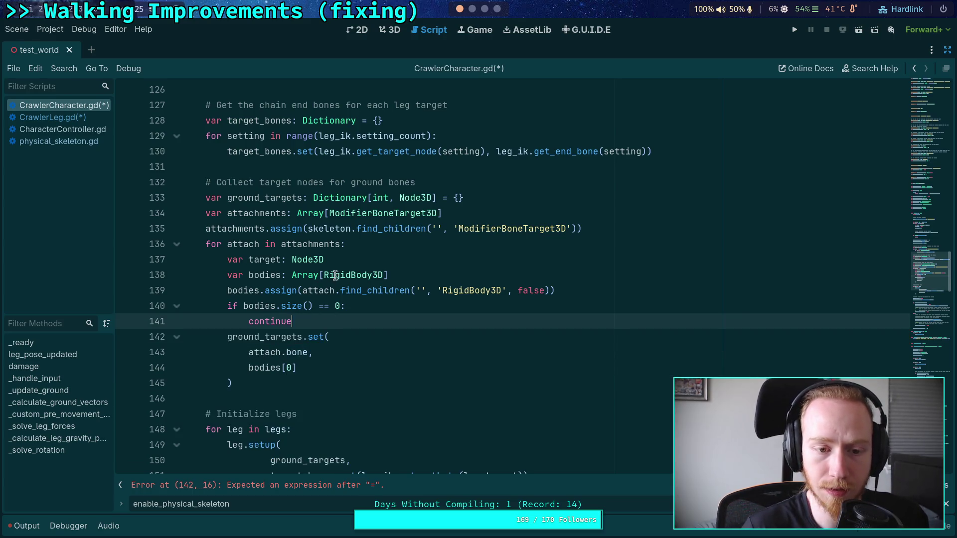
triple_click(363, 260)
key(BackSpace)
key(BackSpace)
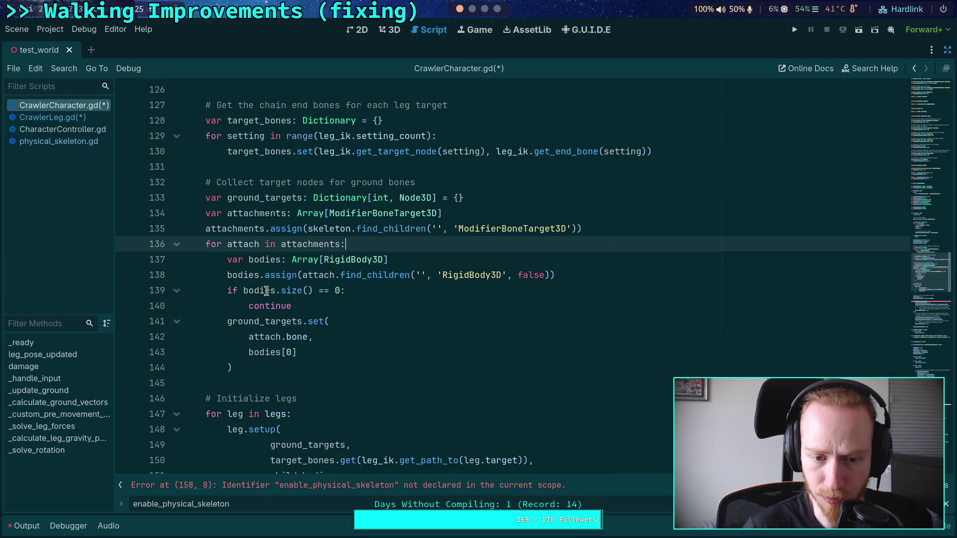
Dedent the physical skeleton setup, deleting the pure IK else block and its if line.
scroll(373, 379, down, 1)
scroll(373, 380, down, 4)
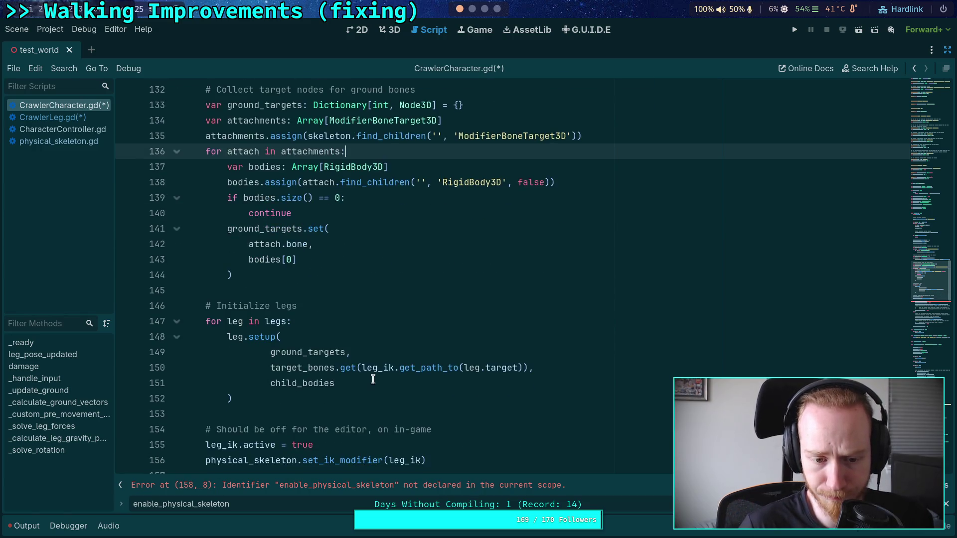
scroll(321, 359, down, 2)
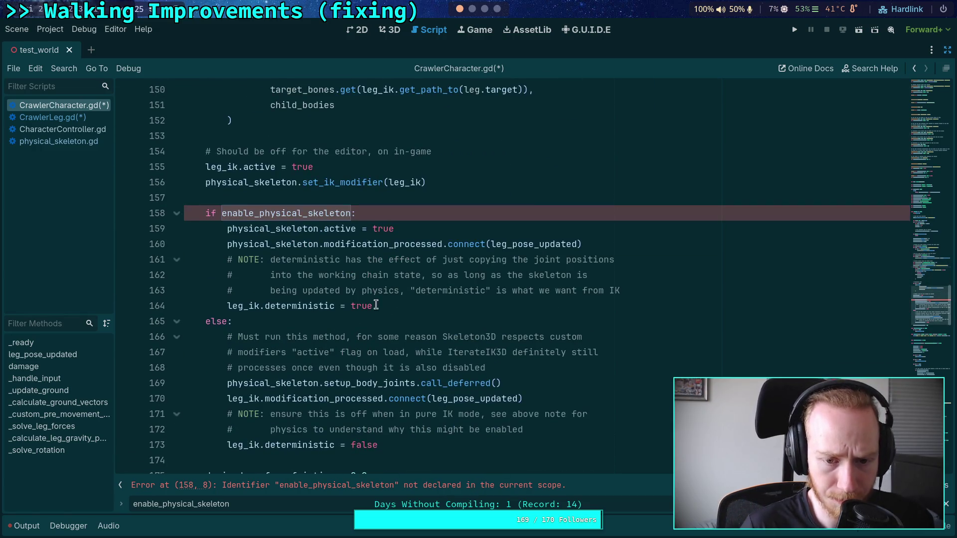
mouse_move(380, 306)
mouse_down()
mouse_move(230, 244)
mouse_move(253, 229)
mouse_up()
scroll(350, 299, down, 1)
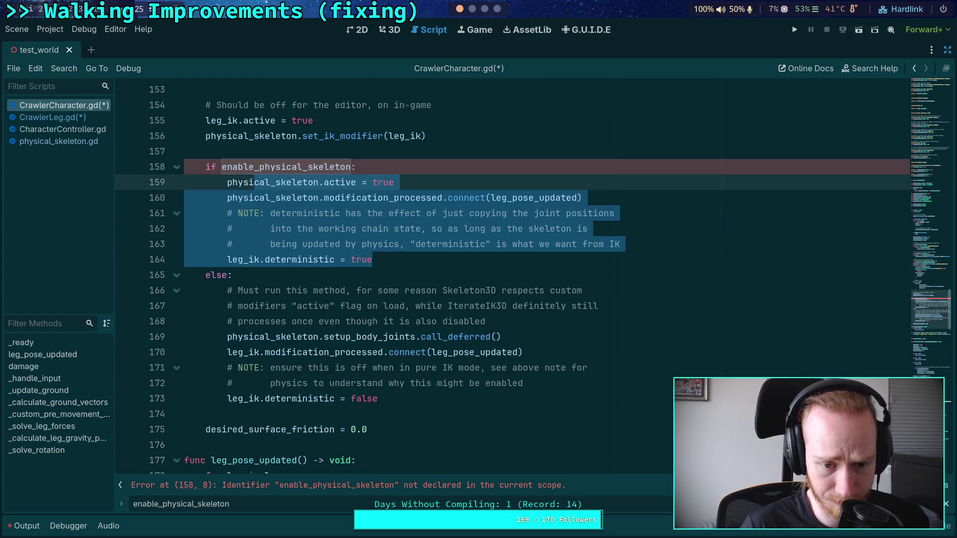
key(shift+Tab)
drag(410, 398, 398, 257)
key(BackSpace)
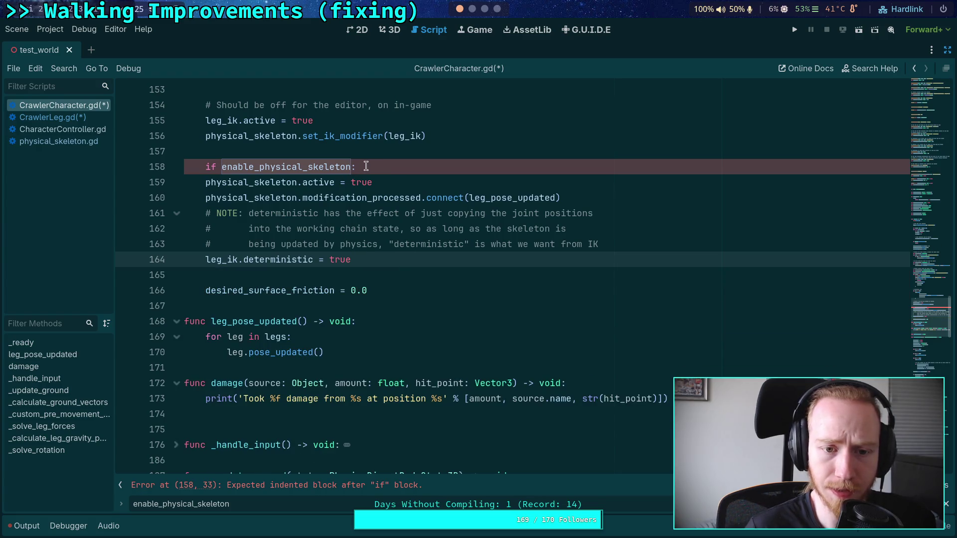
click(359, 166)
key(shift+Up)
key(BackSpace)
Save CrawlerCharacter.gd and jump to the line 226 unused-parameter warning.
scroll(456, 243, up, 2)
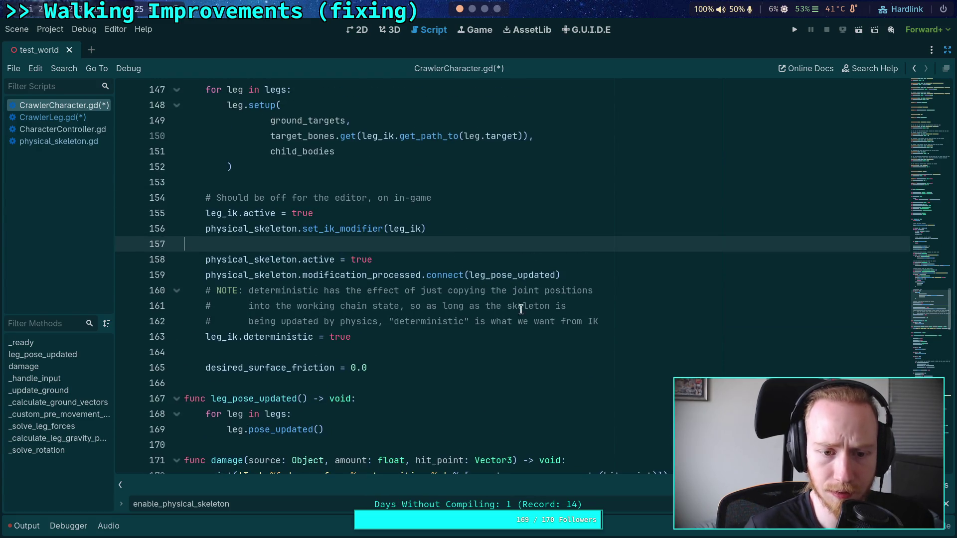
click(579, 336)
key(ctrl+s)
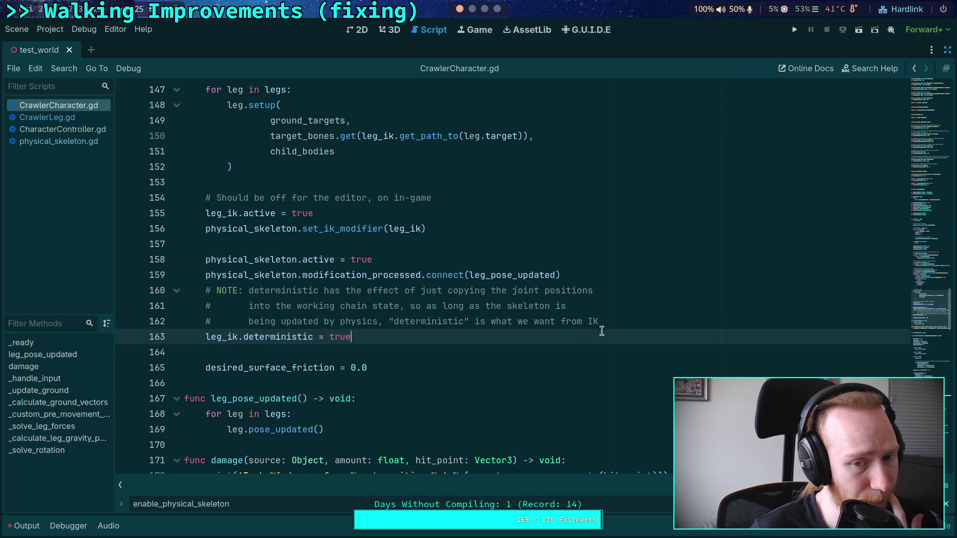
scroll(600, 329, down, 3)
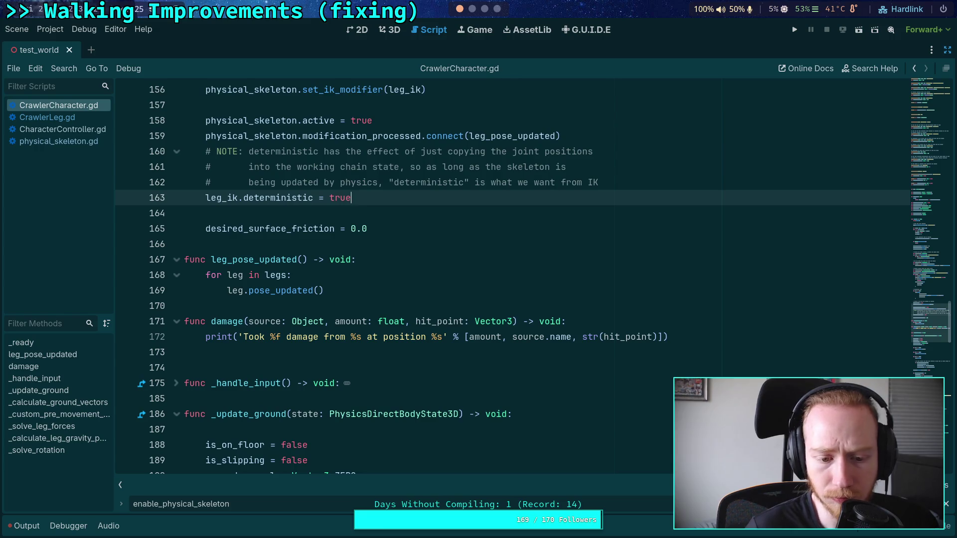
click(212, 453)
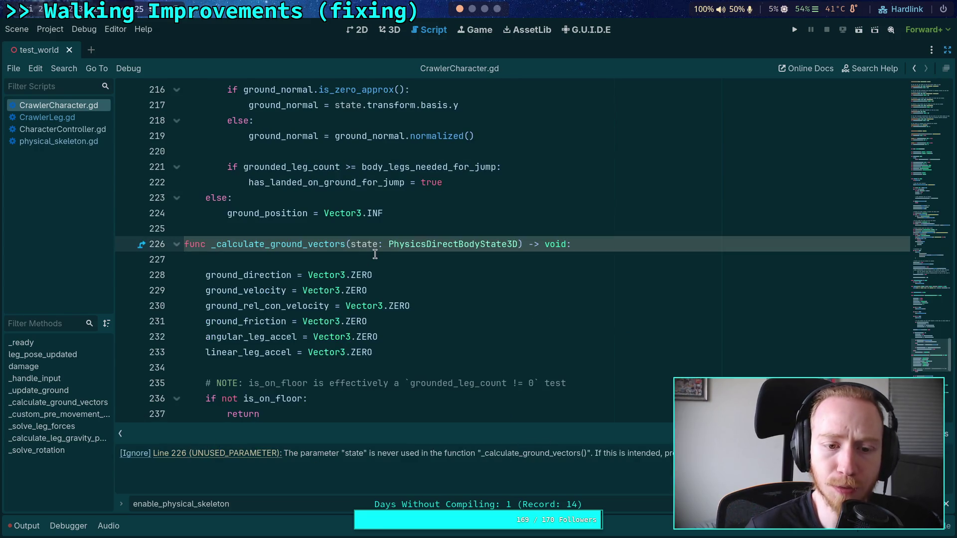
Insert '# TODO: stopping friction when not traveling' after the floor check, then save.
double_click(282, 244)
scroll(404, 312, down, 3)
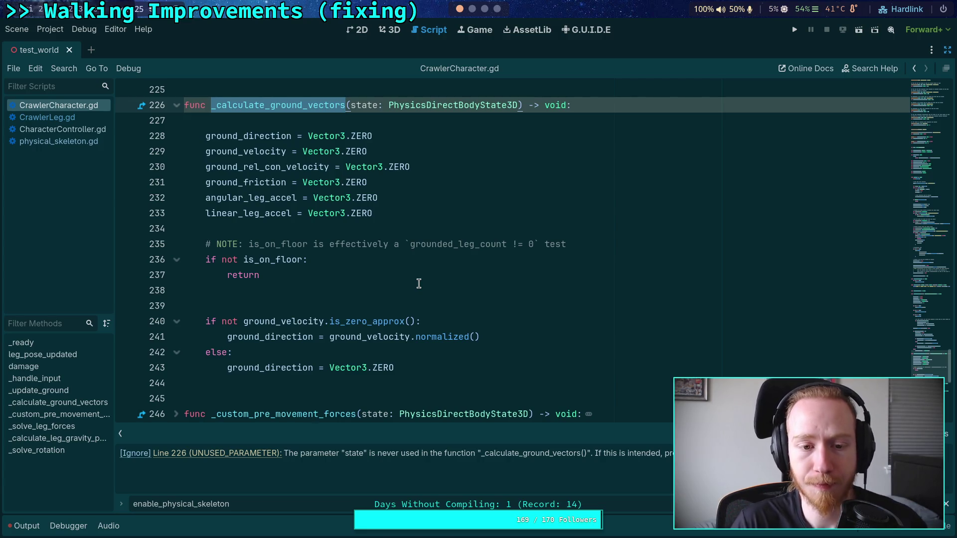
click(374, 291)
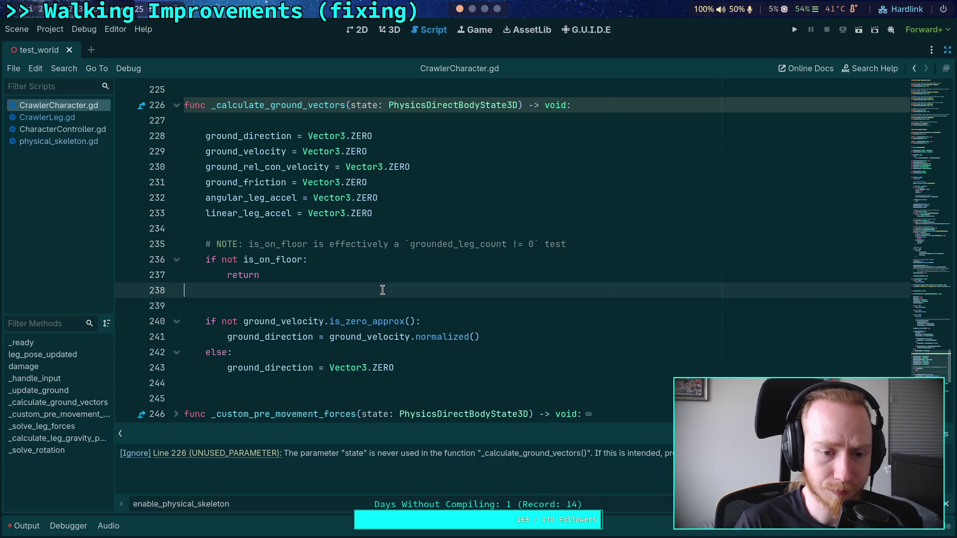
key(Return)
text(TODO: )
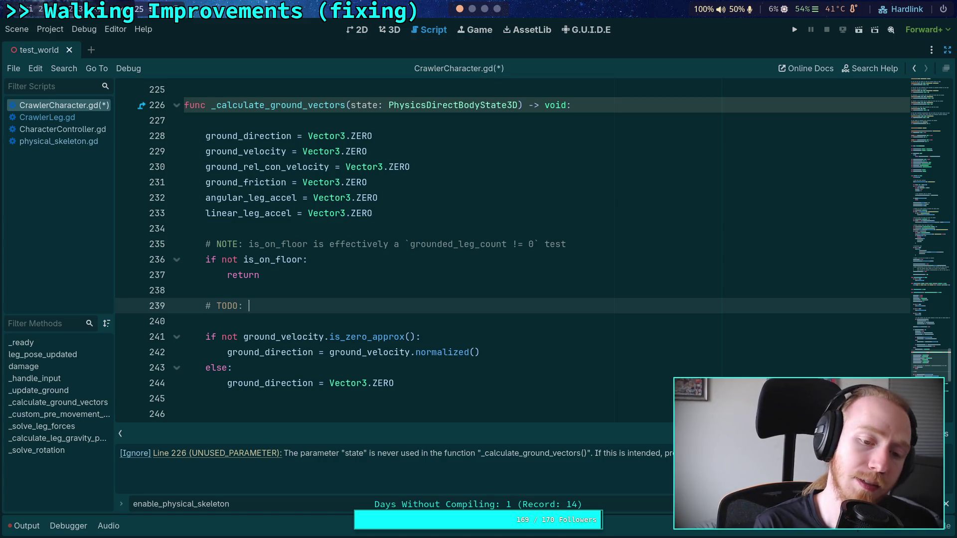
text(stopping fri)
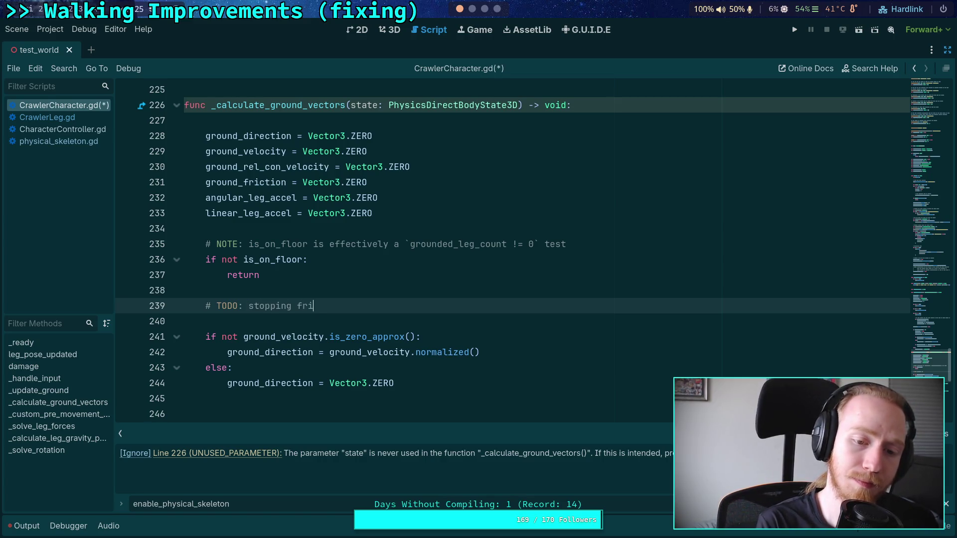
text(ction when )
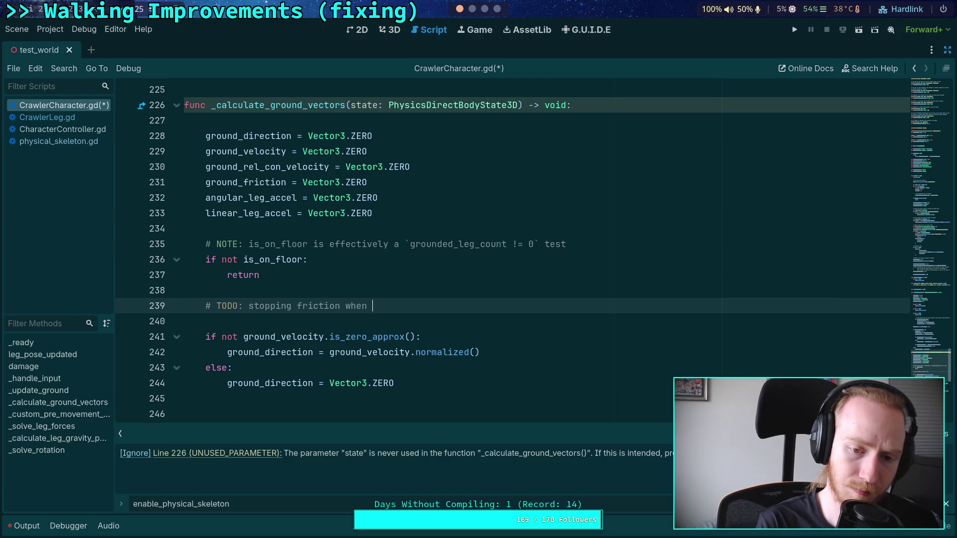
text(not traveling)
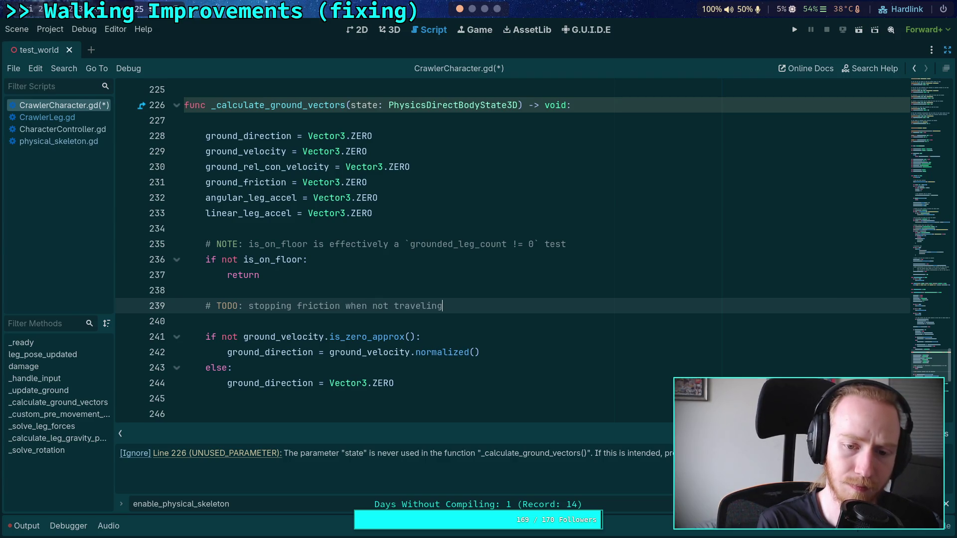
key(ctrl+s)
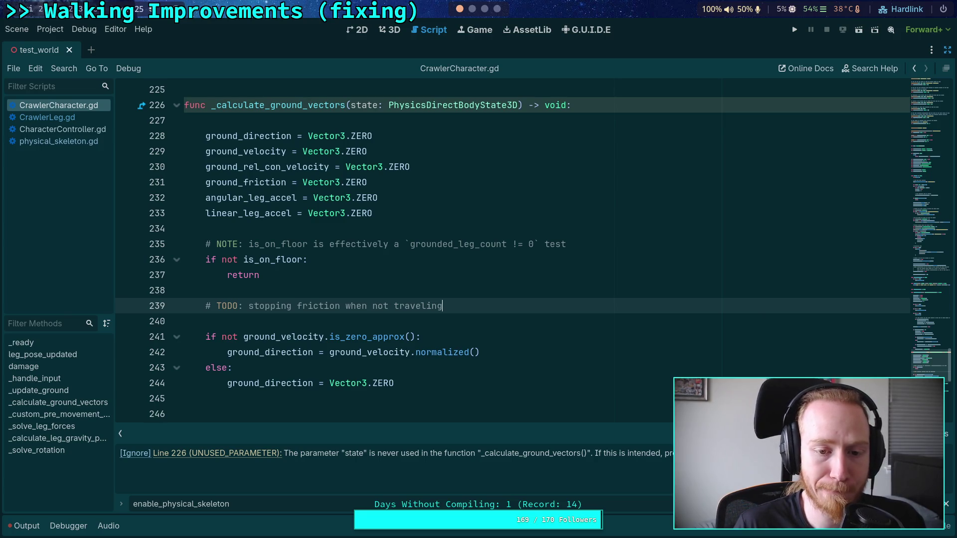
Close the search bar and ignore the unused-parameter warning for _calculate_ground_vectors.
click(512, 322)
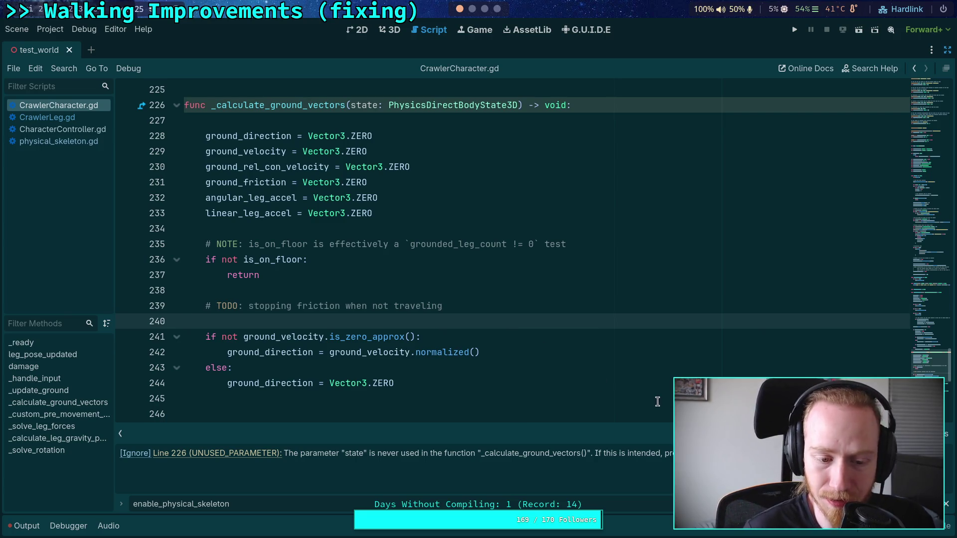
click(946, 504)
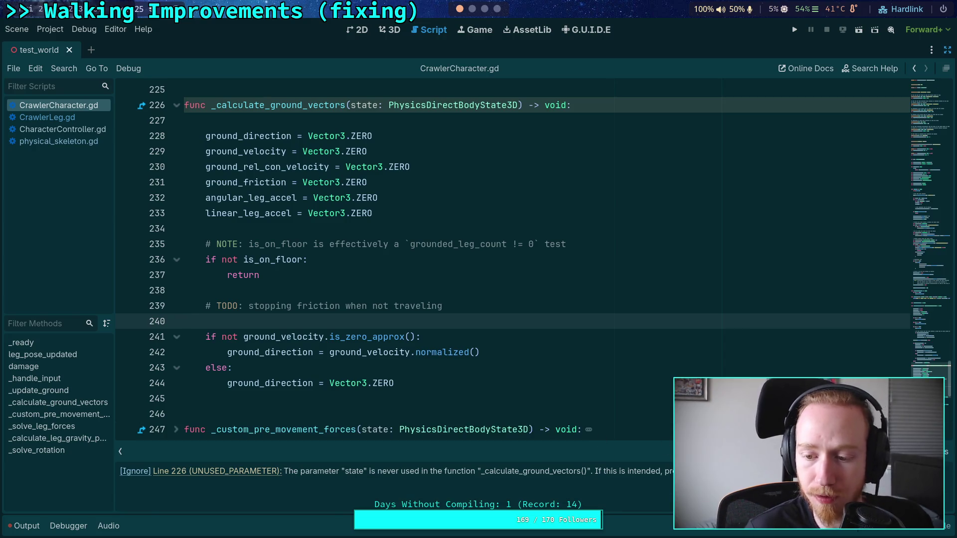
click(426, 332)
scroll(399, 305, up, 2)
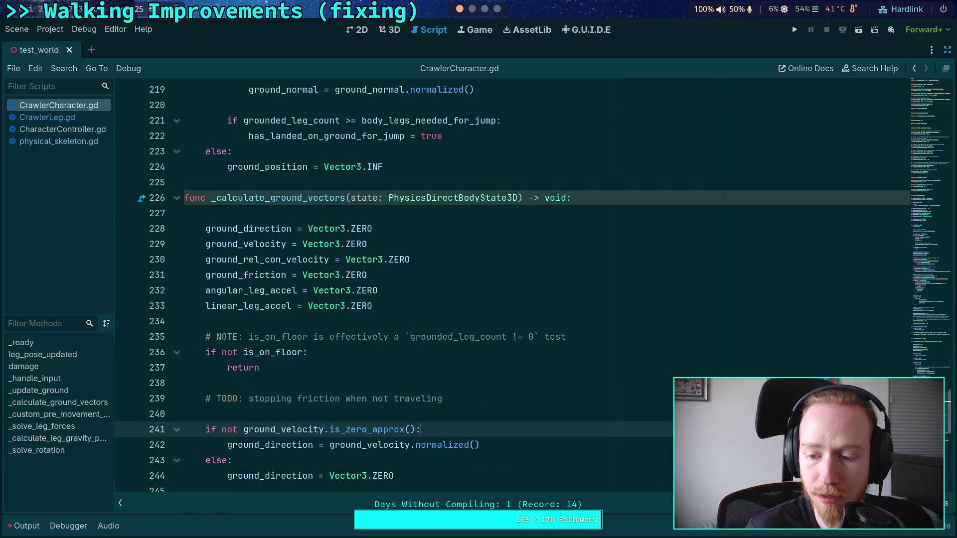
click(626, 504)
click(135, 473)
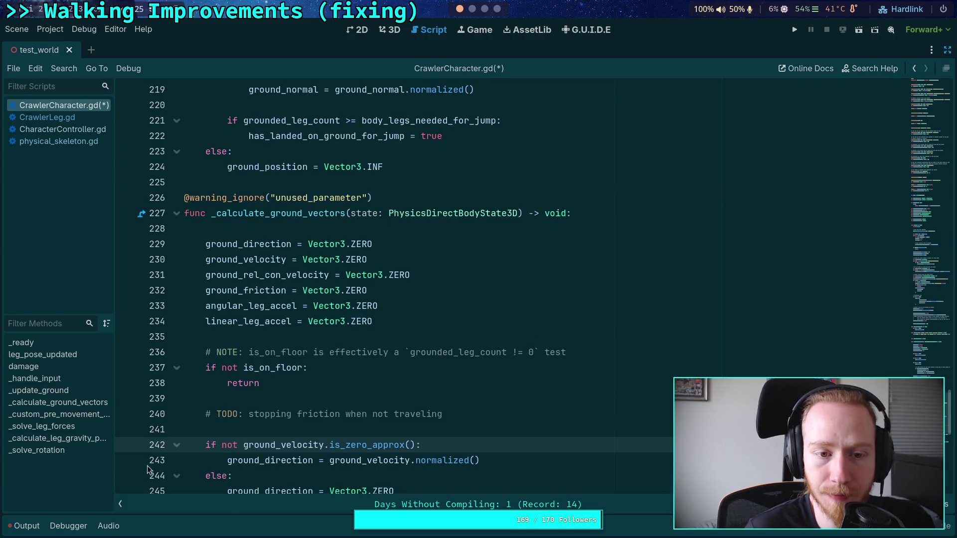
Add a test line state.apply_torque(Vector3.ZERO) below the TODO comment and save.
click(486, 424)
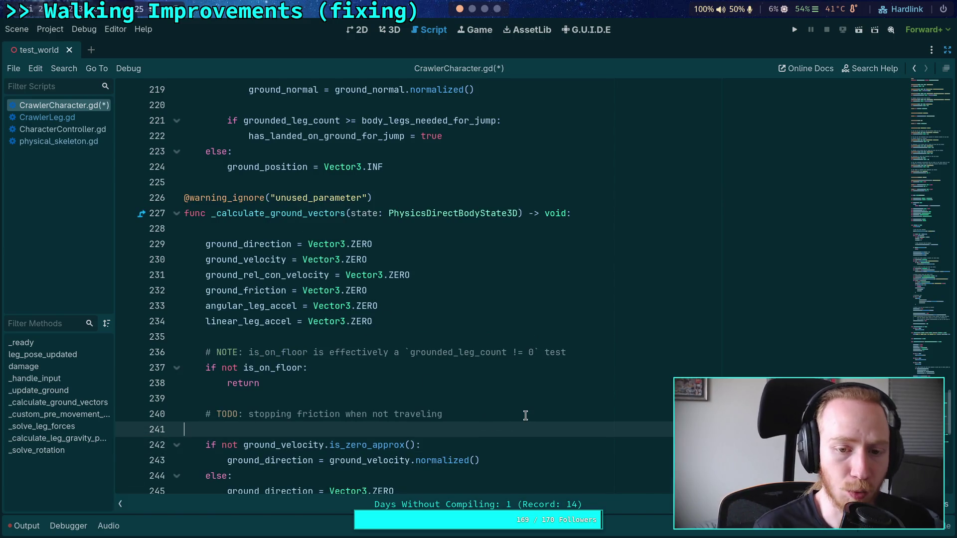
key(Return)
key(Up)
text(state.)
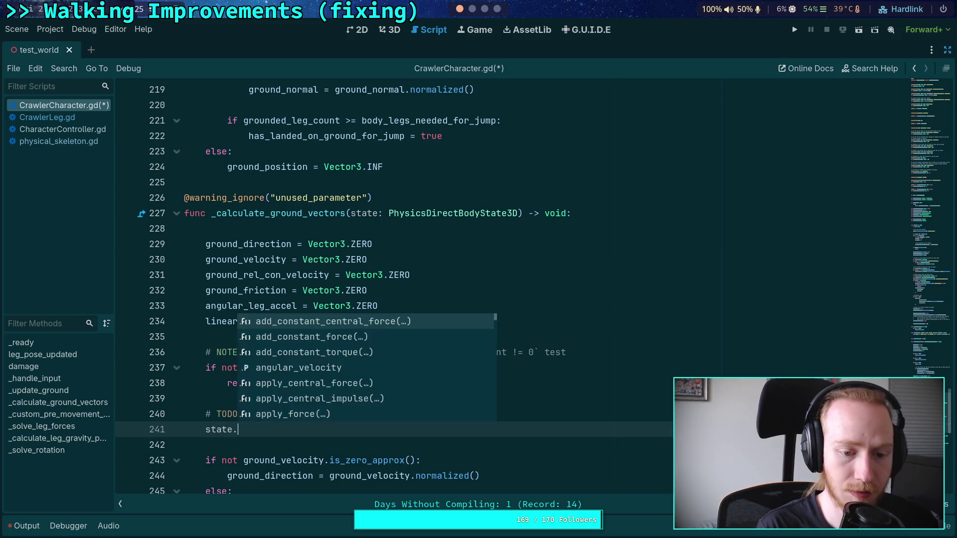
text(app)
key(Down)
key(Down)
key(Down)
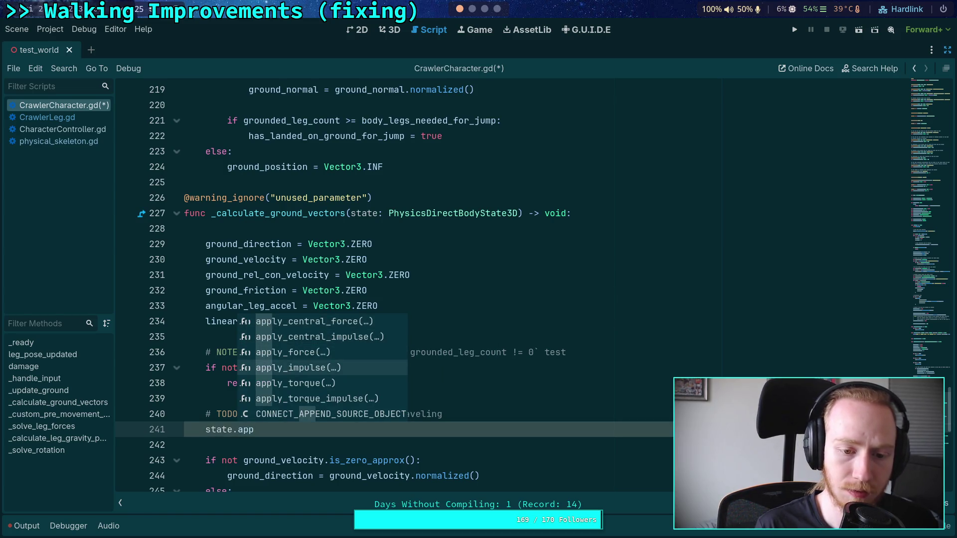
key(Down)
key(Return)
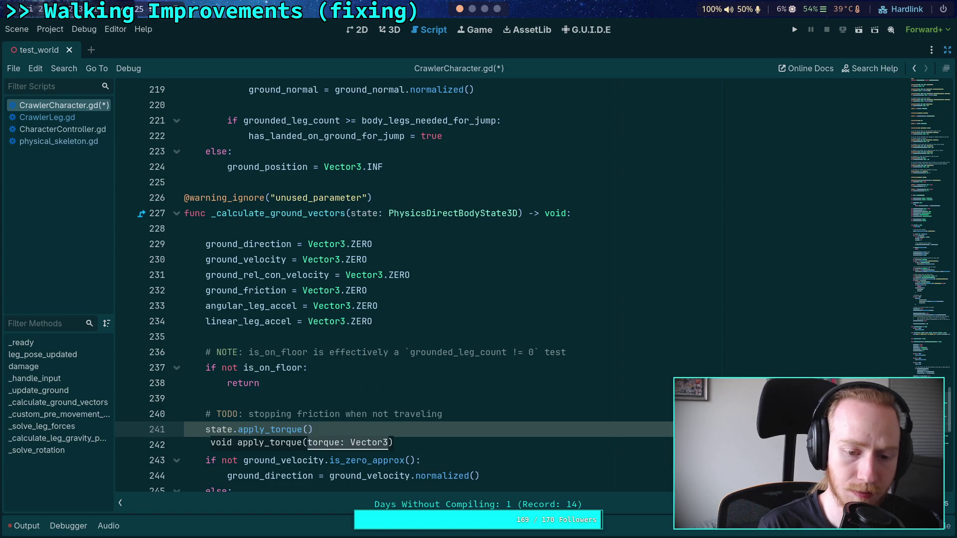
text(Vector3.Z)
key(Return)
key(ctrl+s)
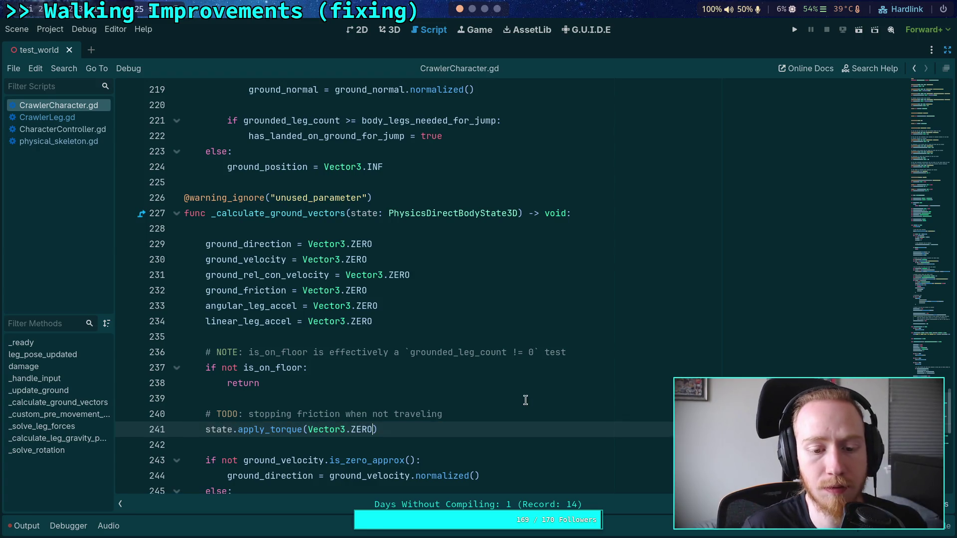
click(526, 400)
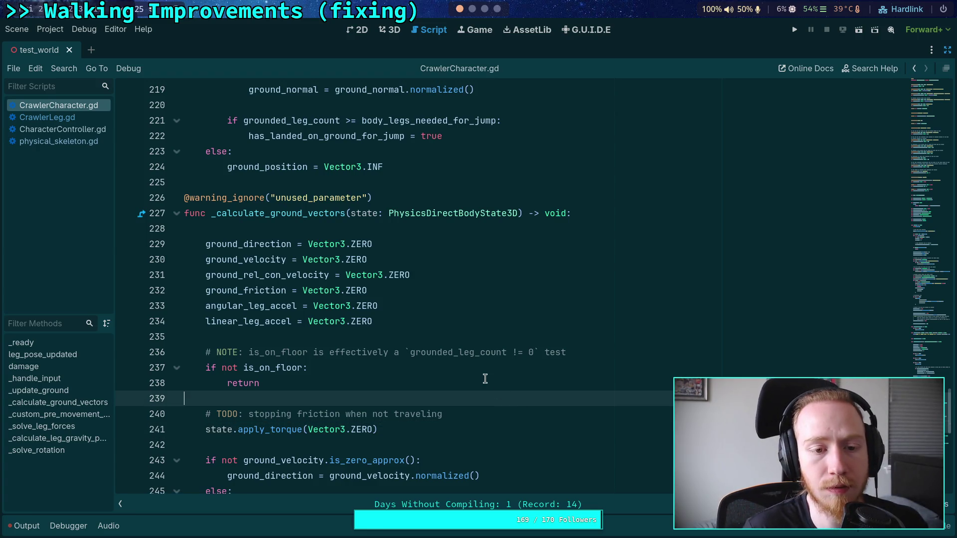
triple_click(429, 205)
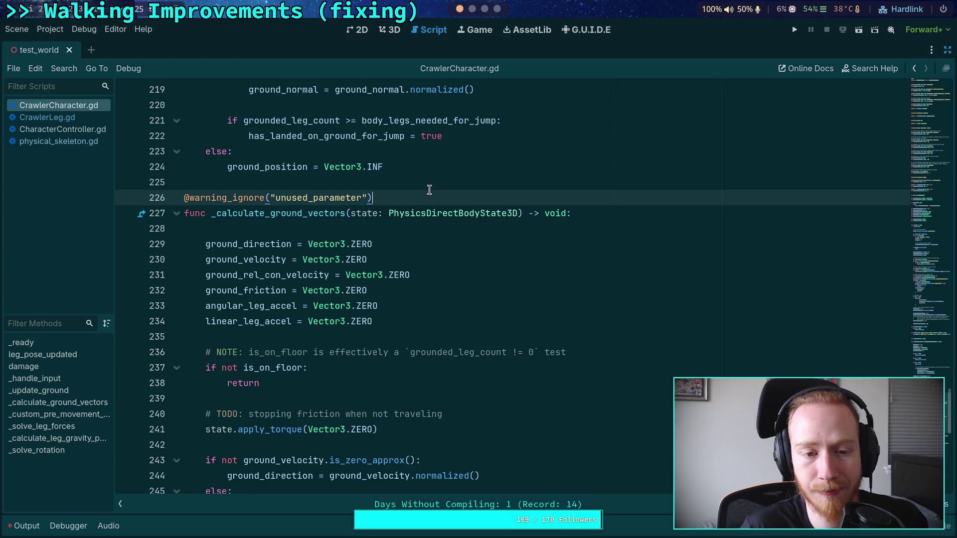
key(Delete)
click(425, 417)
key(ctrl+shift+k)
key(ctrl+s)
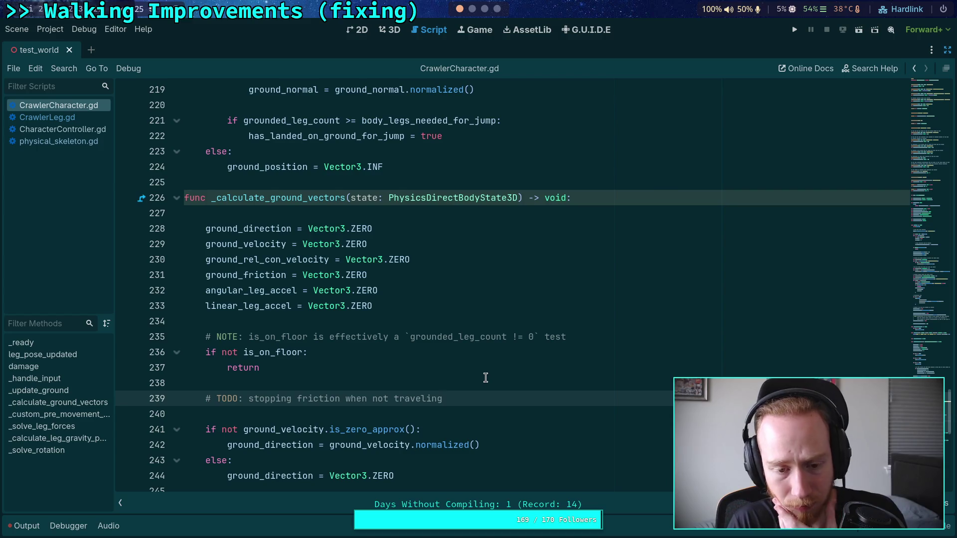
scroll(485, 378, down, 1)
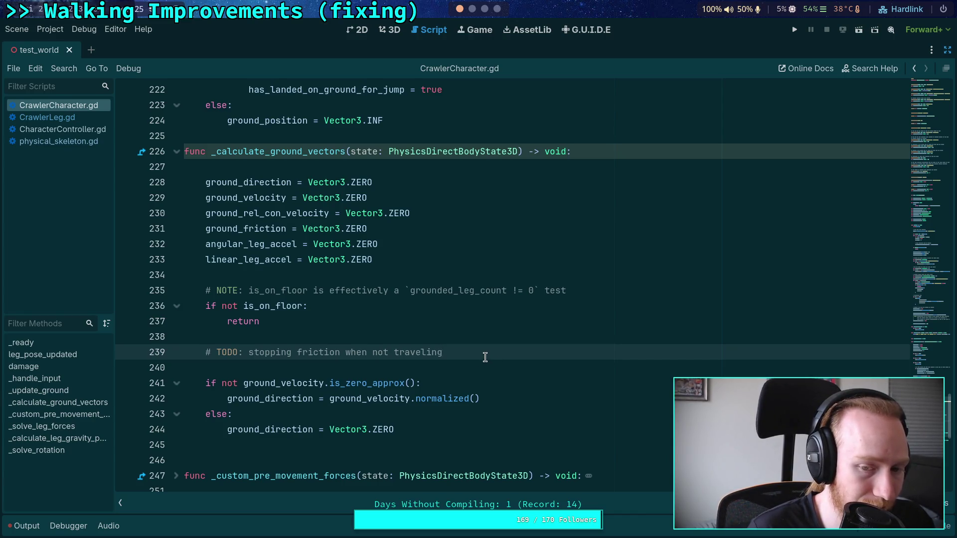
click(425, 306)
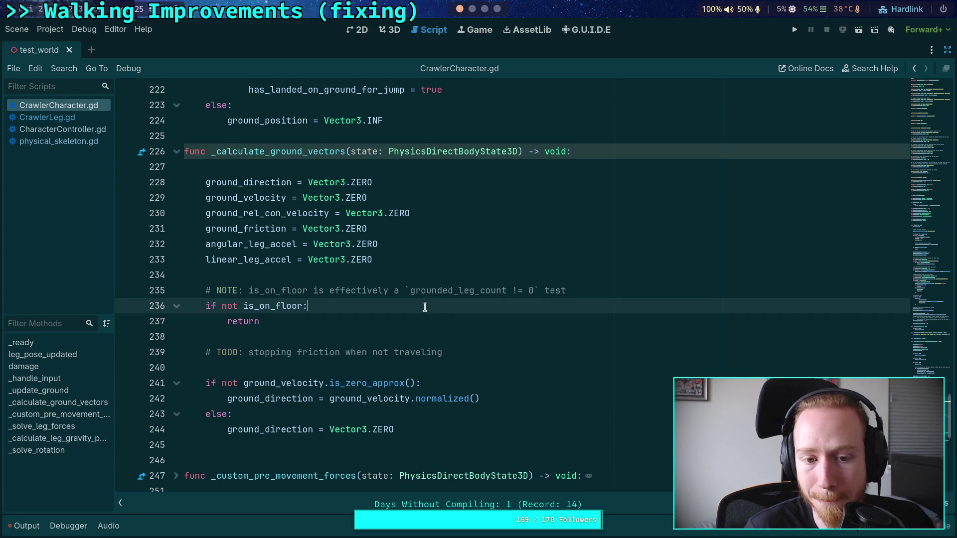
click(414, 328)
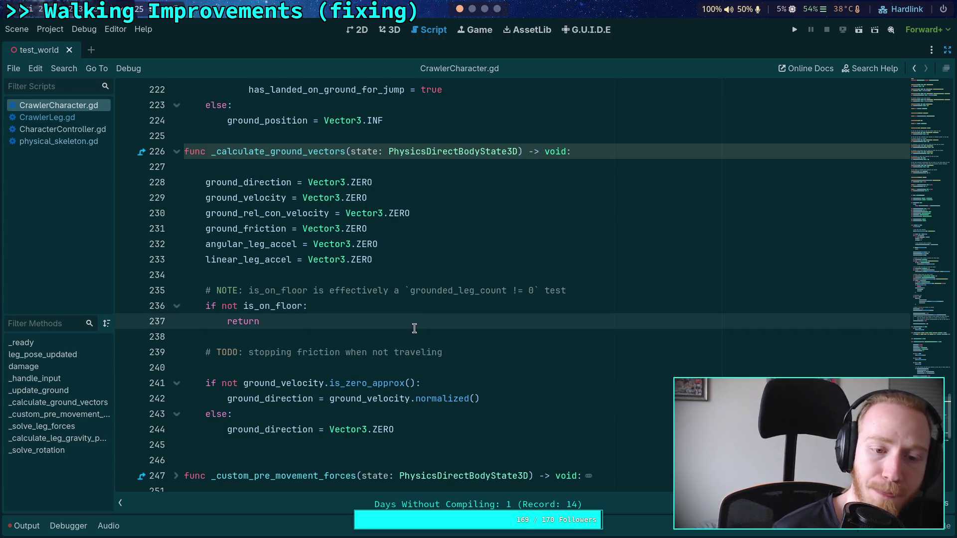
scroll(414, 329, up, 5)
scroll(413, 324, down, 6)
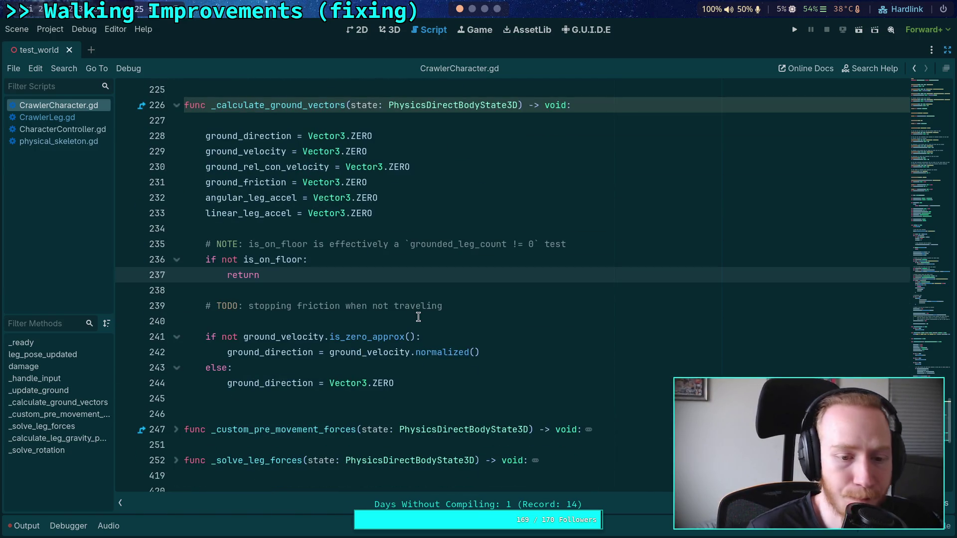
click(479, 308)
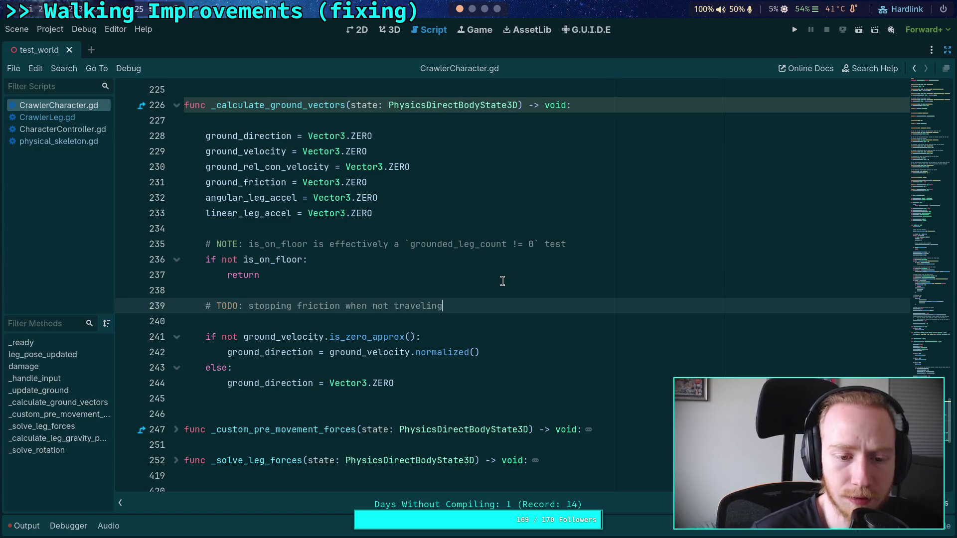
double_click(284, 352)
Step through the ground_direction uses in CharacterController.gd.
key(ctrl+f)
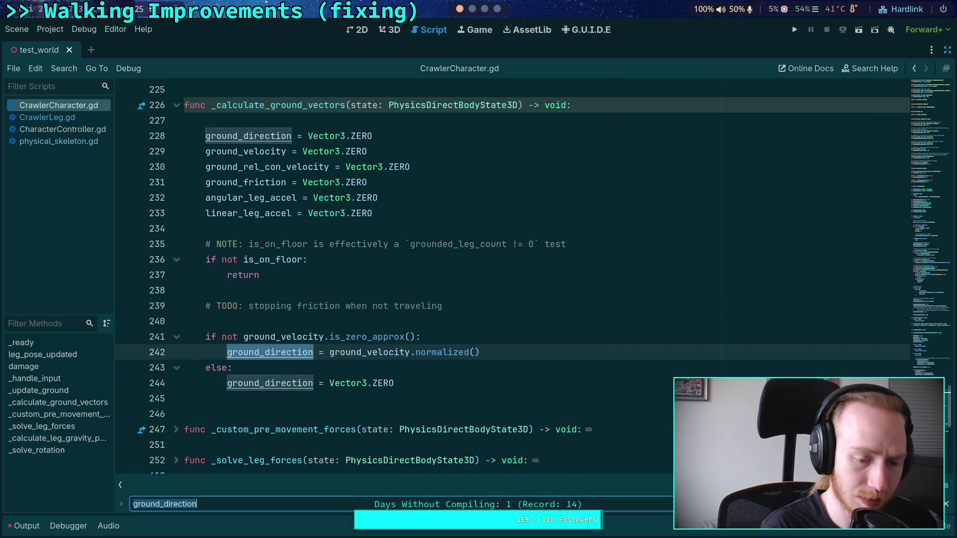
click(62, 129)
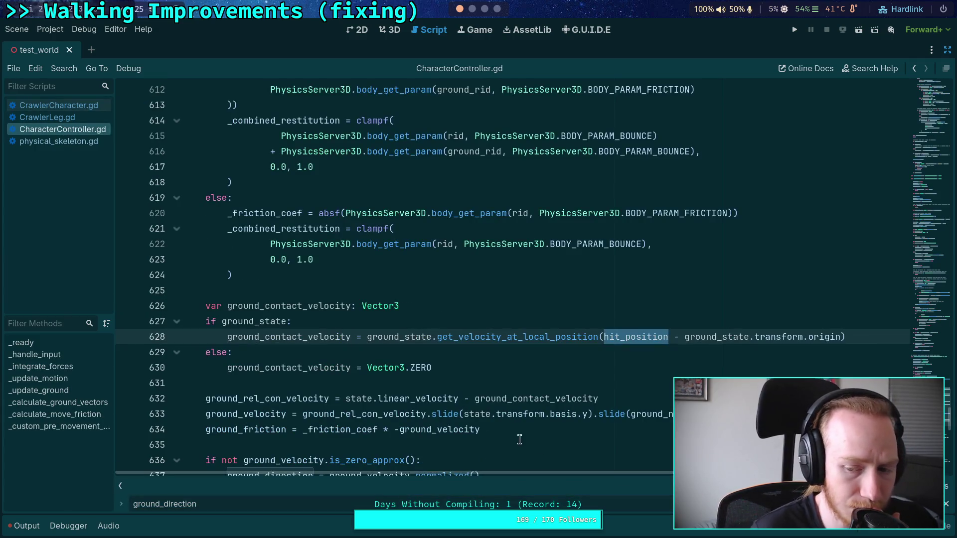
key(F3)
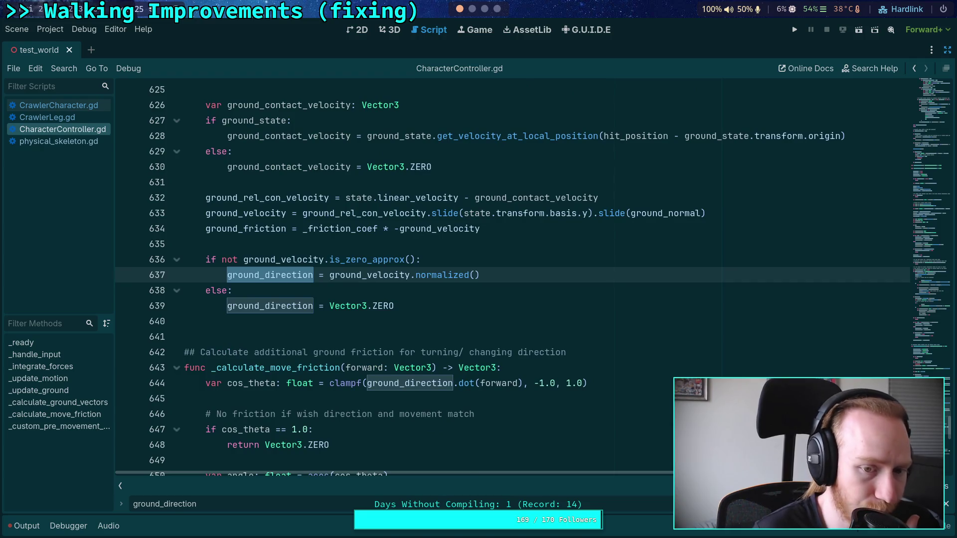
key(Return)
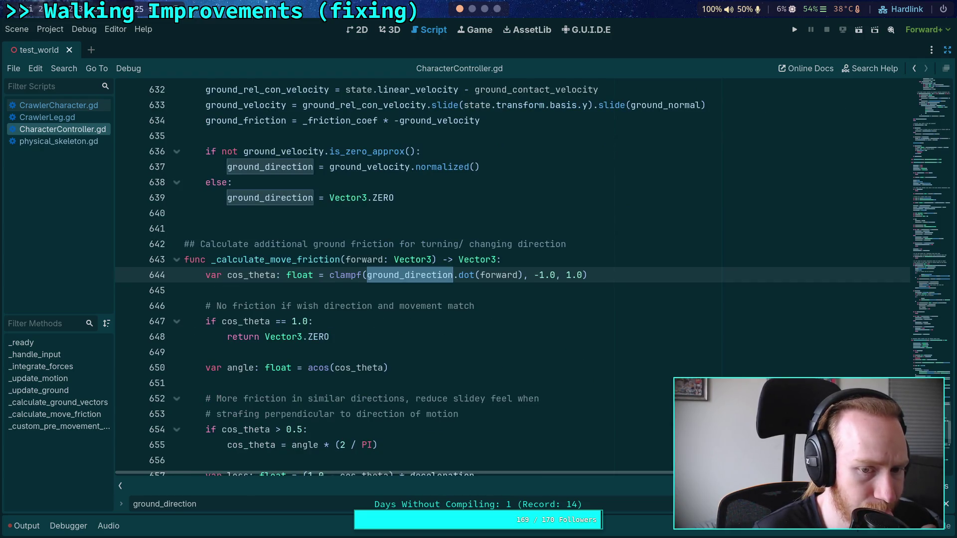
key(Return)
key(Return)
key(Return)
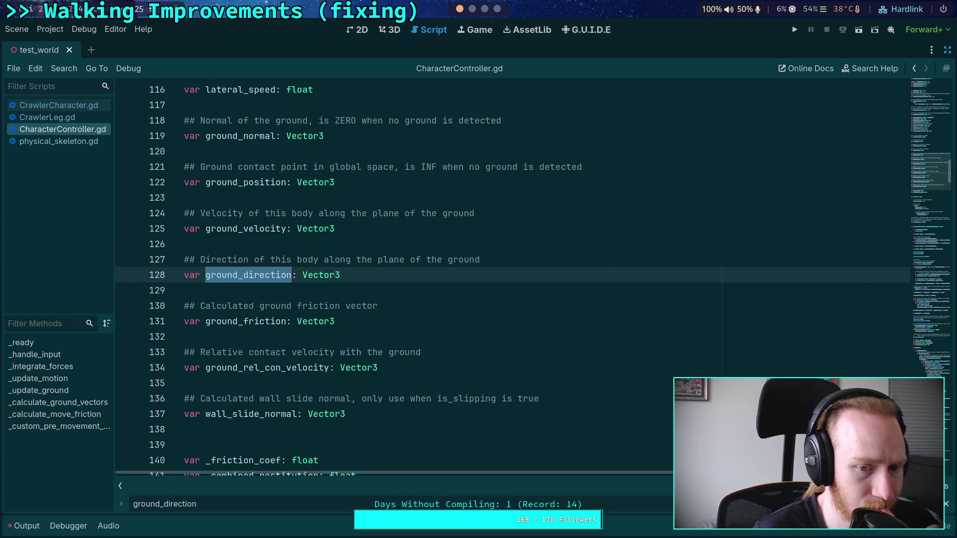
scroll(619, 444, up, 3)
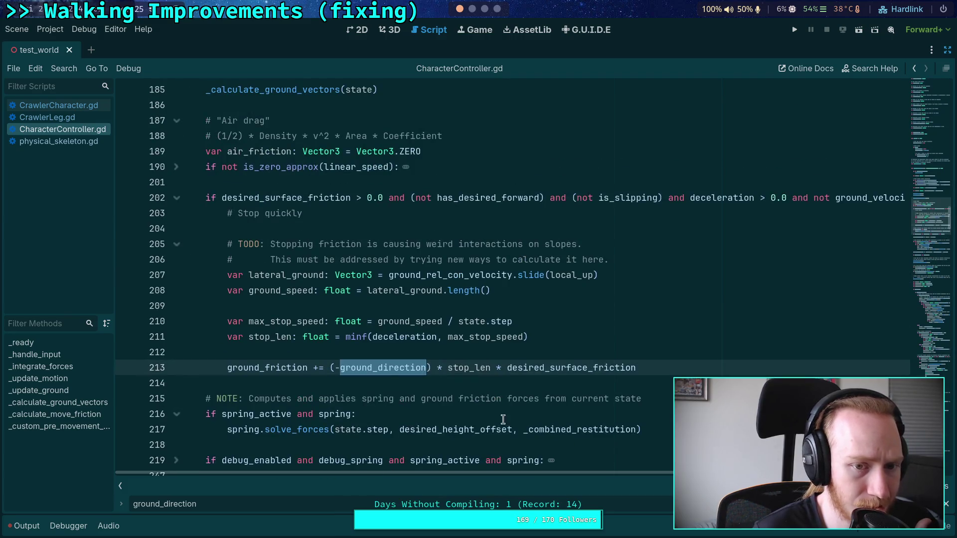
double_click(281, 198)
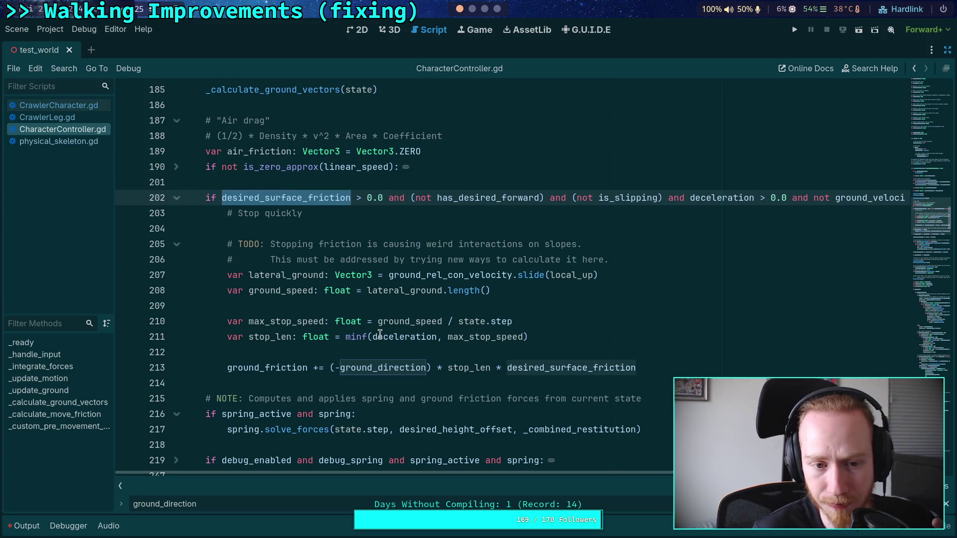
mouse_move(380, 334)
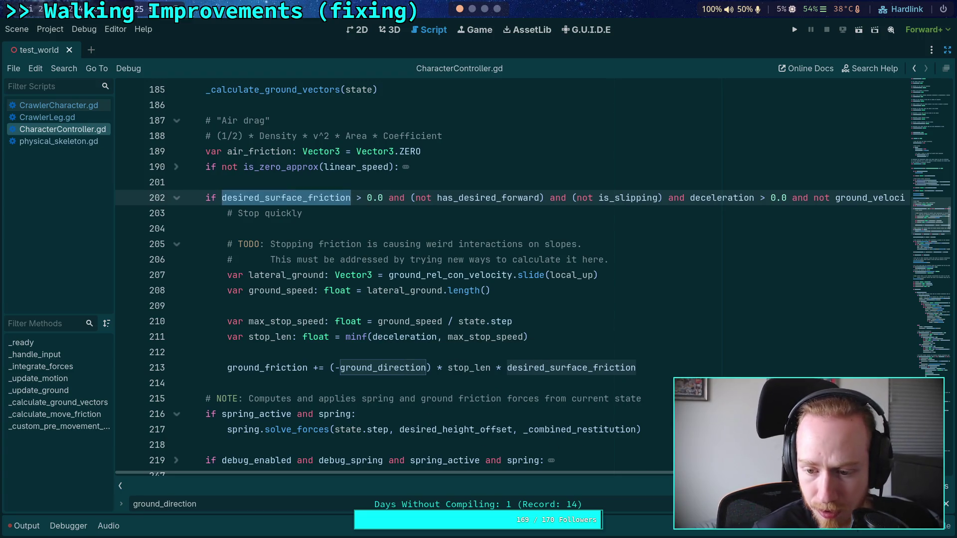
key(F3)
key(F3)
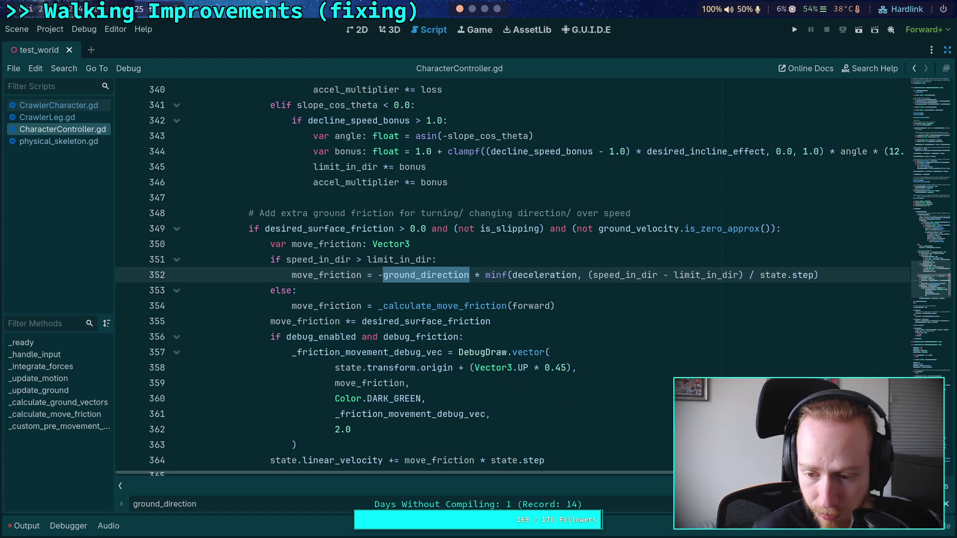
key(F3)
key(F3)
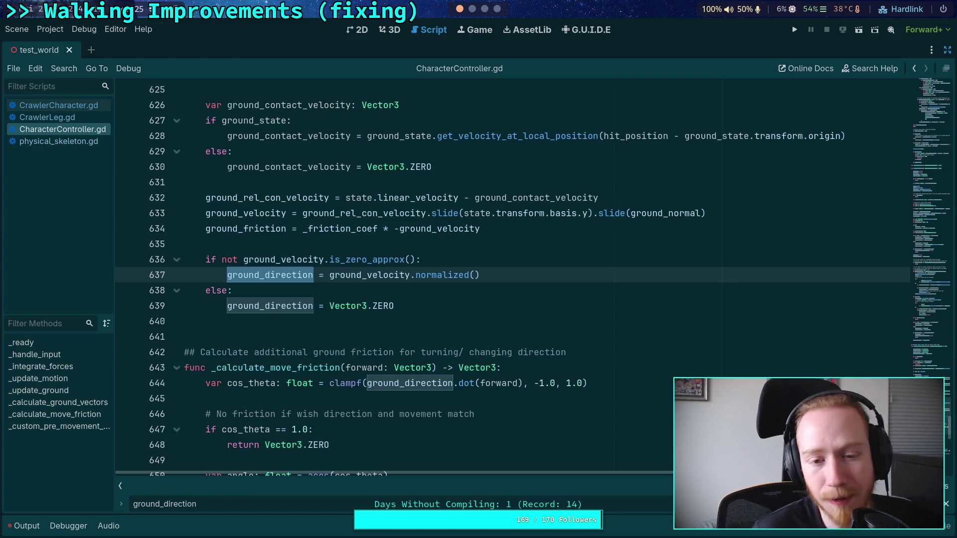
Trace ground_velocity uses in CharacterController.gd, then return to CrawlerCharacter.gd.
click(59, 105)
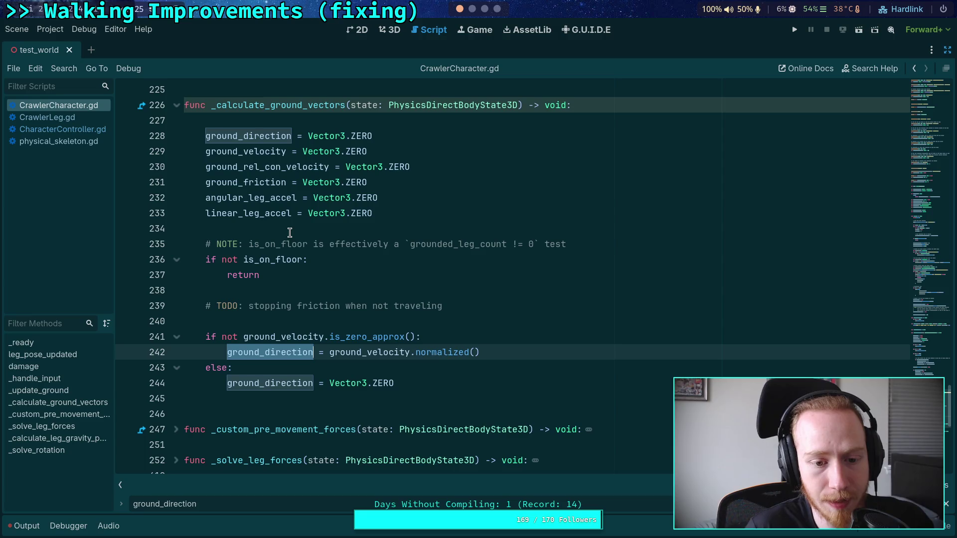
double_click(267, 151)
key(ctrl+f)
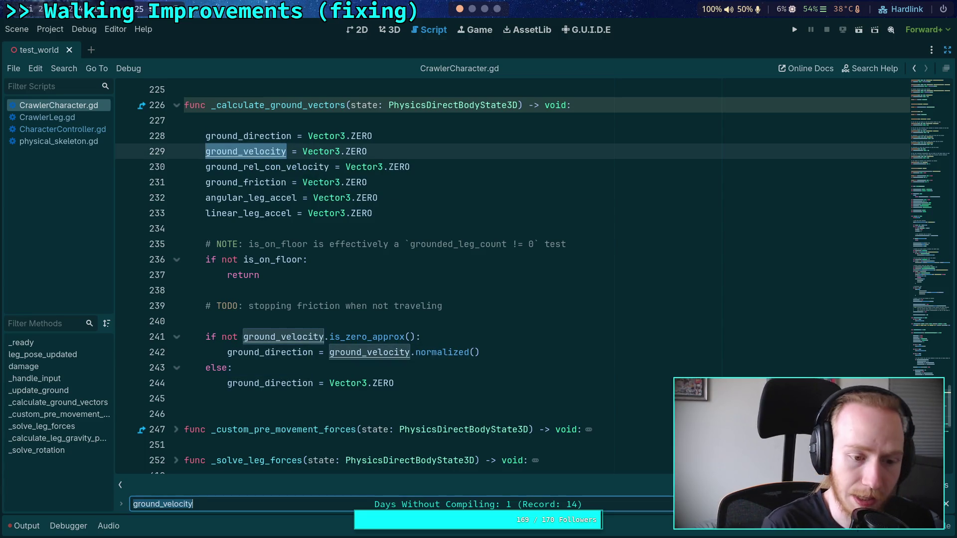
click(100, 129)
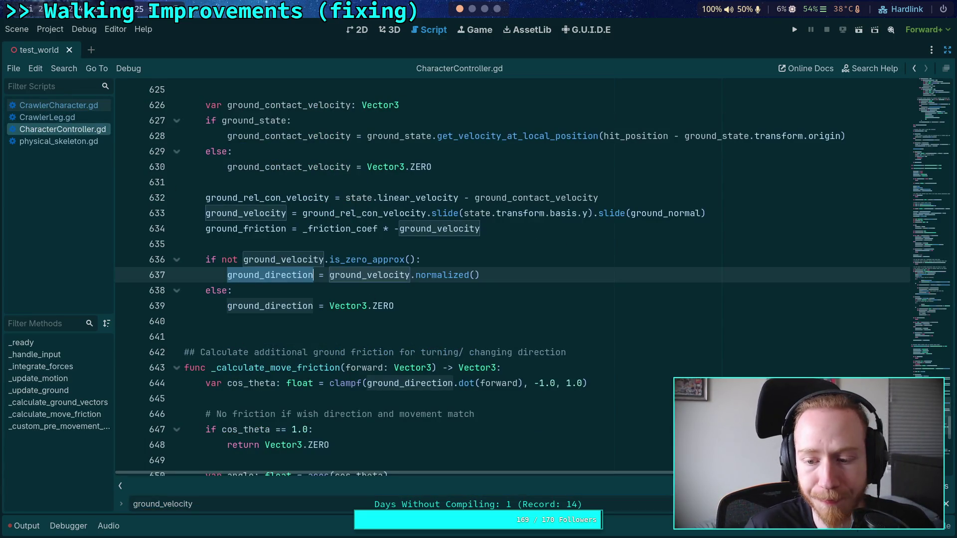
key(Return)
key(Return)
key(Return)
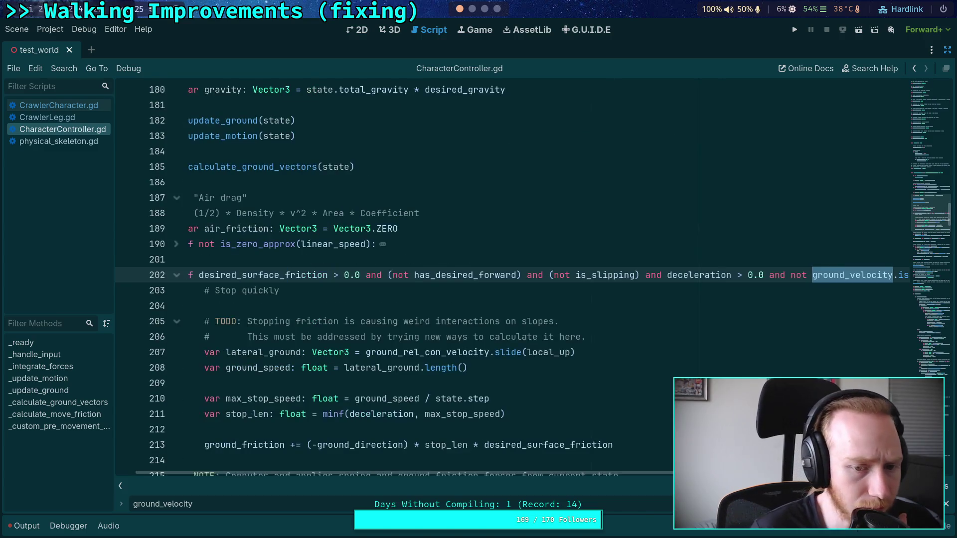
key(Return)
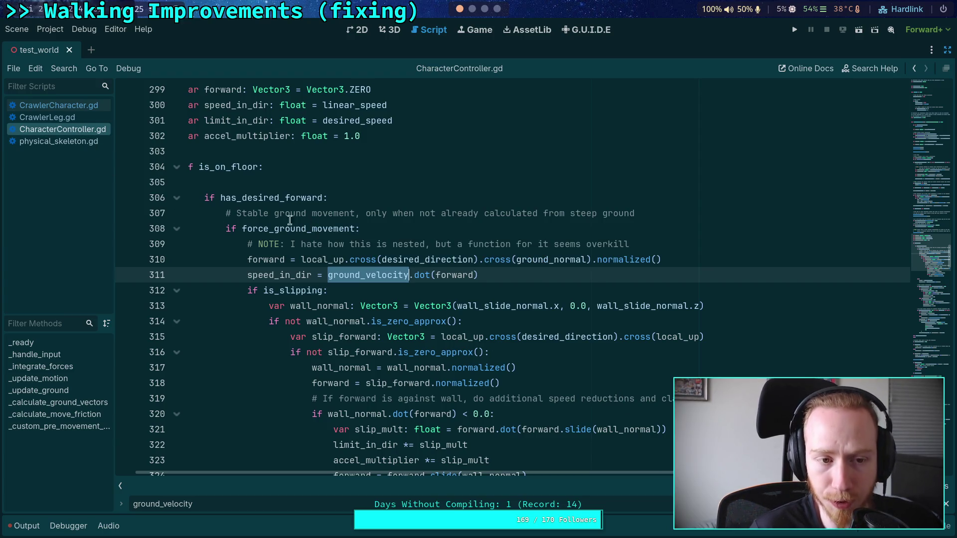
click(87, 109)
Turn off distraction-free mode to show CrawlerBot's Inspector, then go back to CharacterController.gd.
scroll(352, 260, up, 10)
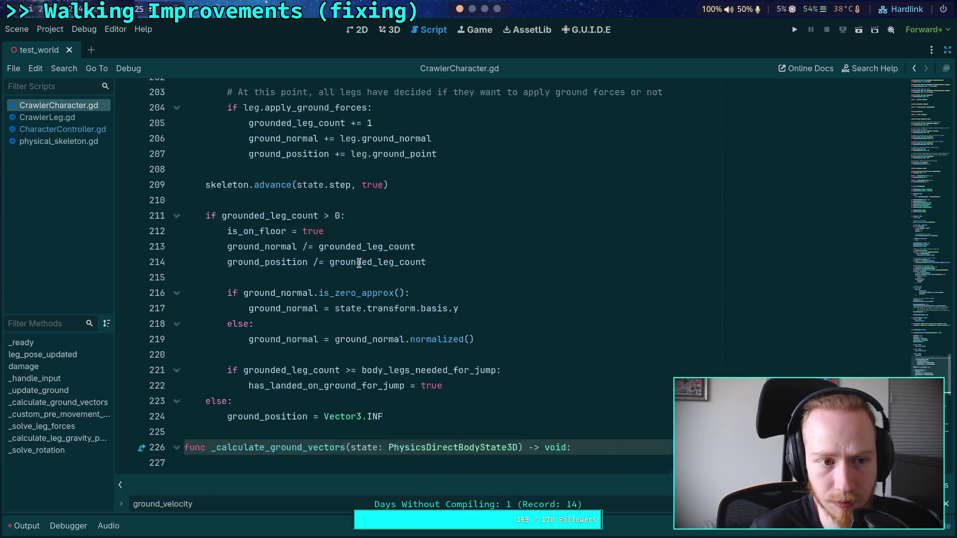
scroll(358, 263, up, 2)
scroll(359, 264, up, 10)
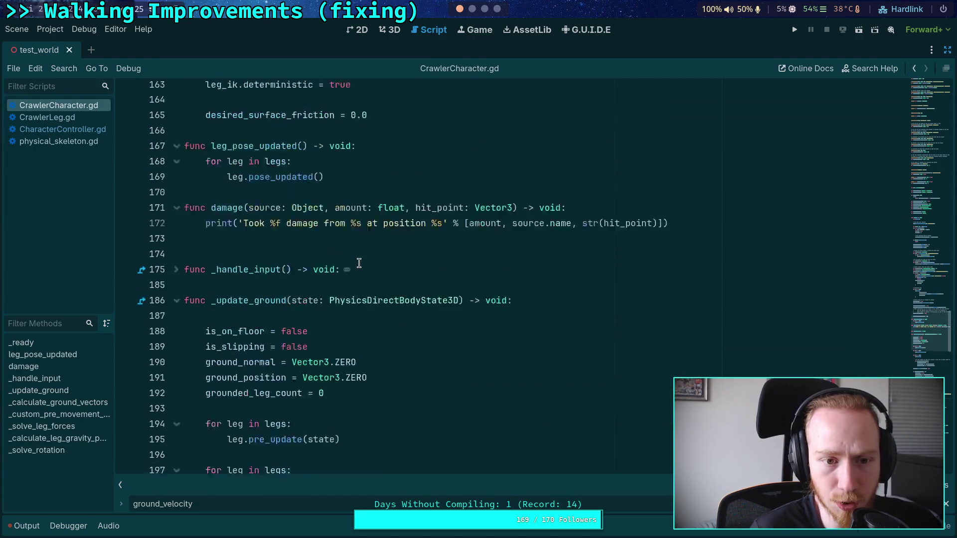
scroll(359, 263, up, 17)
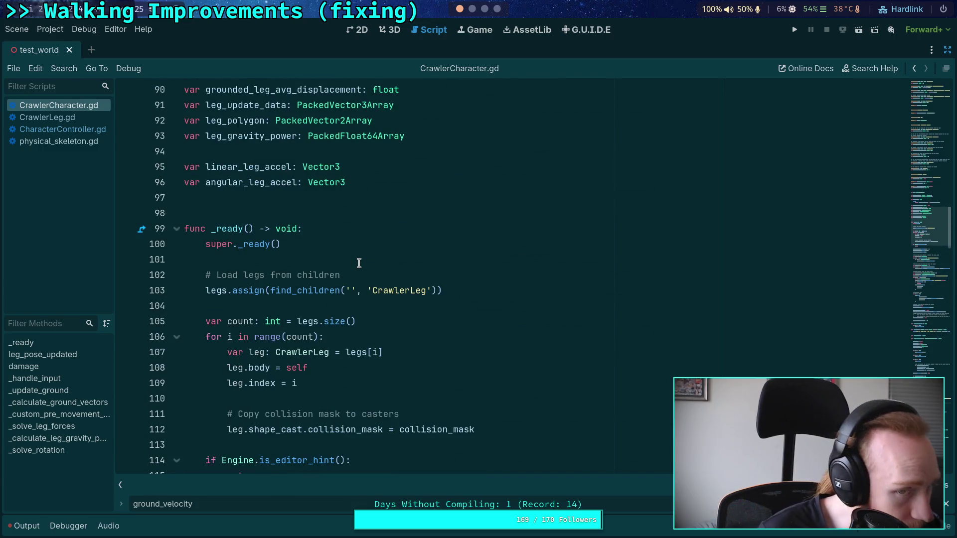
scroll(359, 263, down, 4)
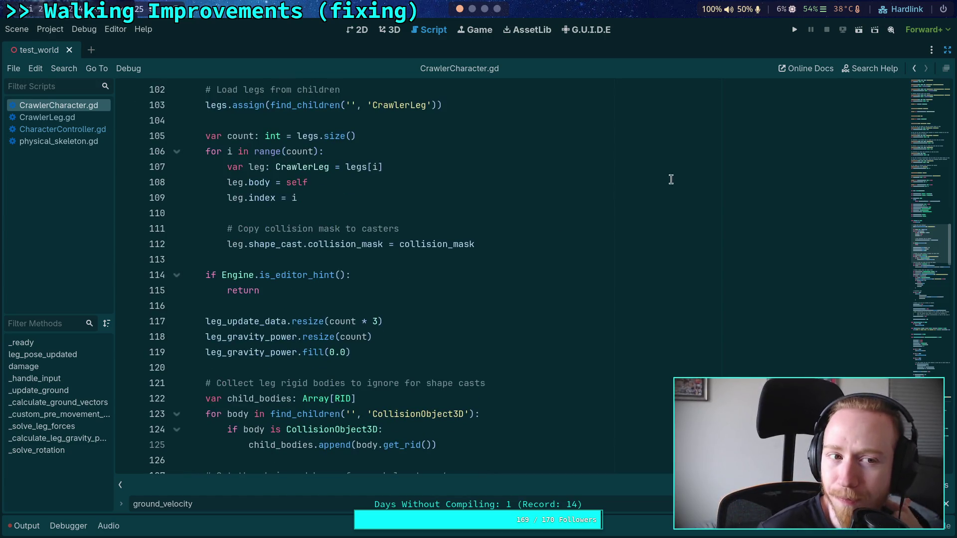
click(948, 50)
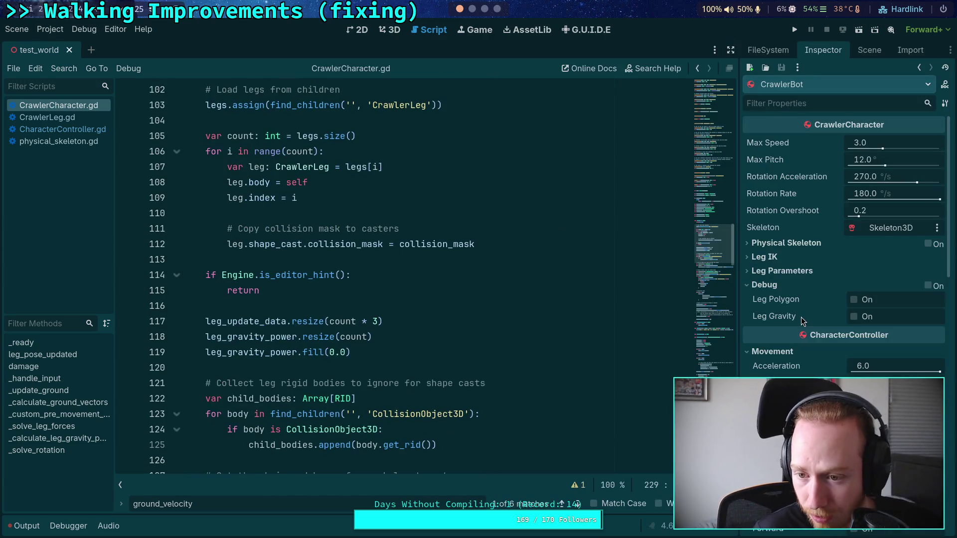
scroll(798, 299, down, 3)
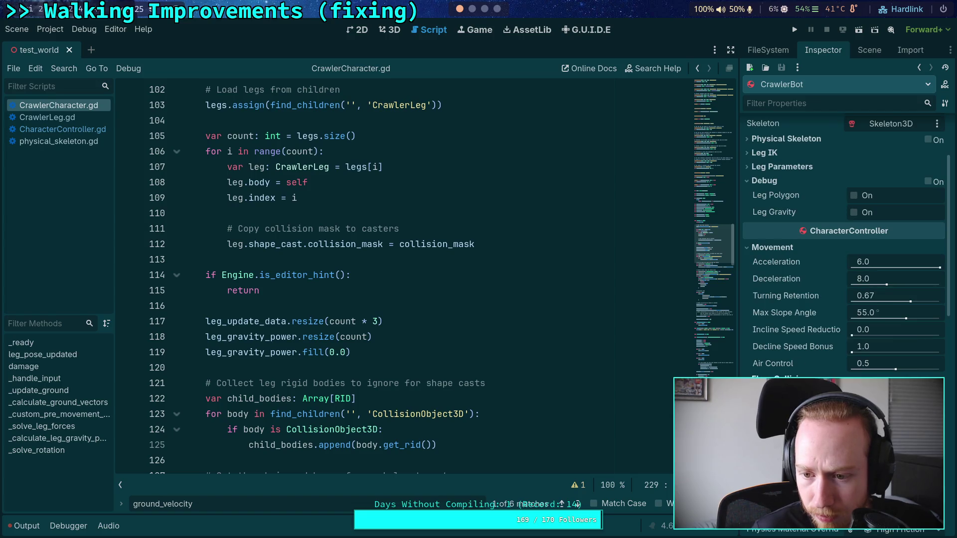
scroll(843, 249, down, 5)
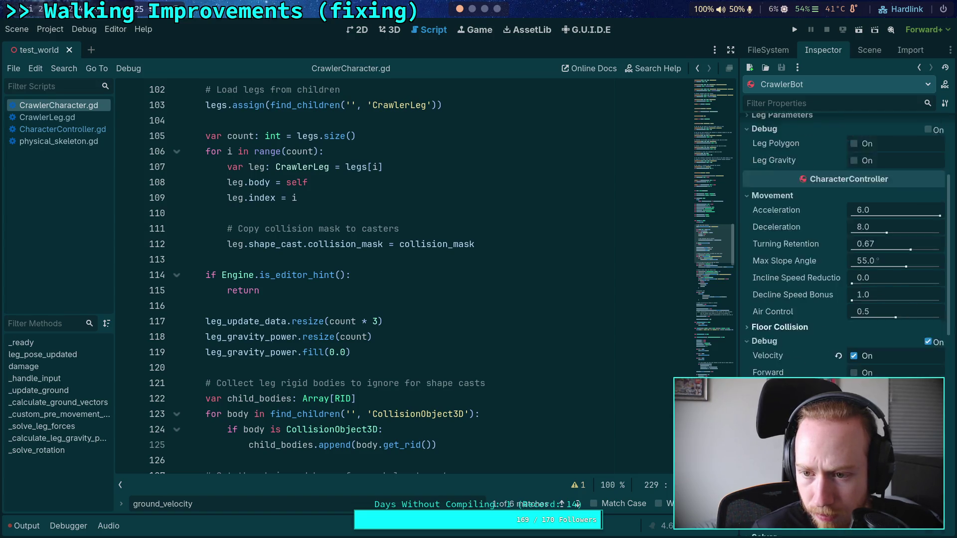
scroll(842, 250, up, 6)
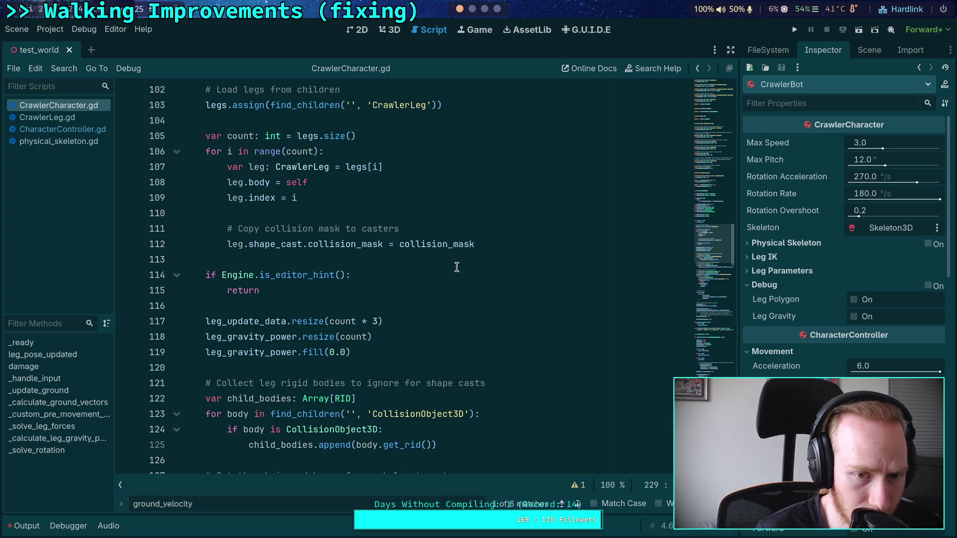
click(70, 129)
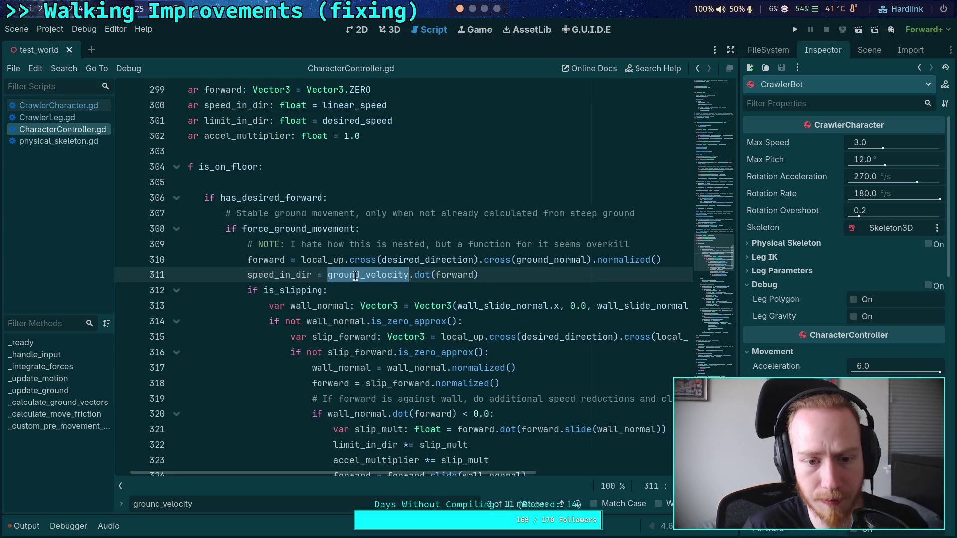
double_click(298, 229)
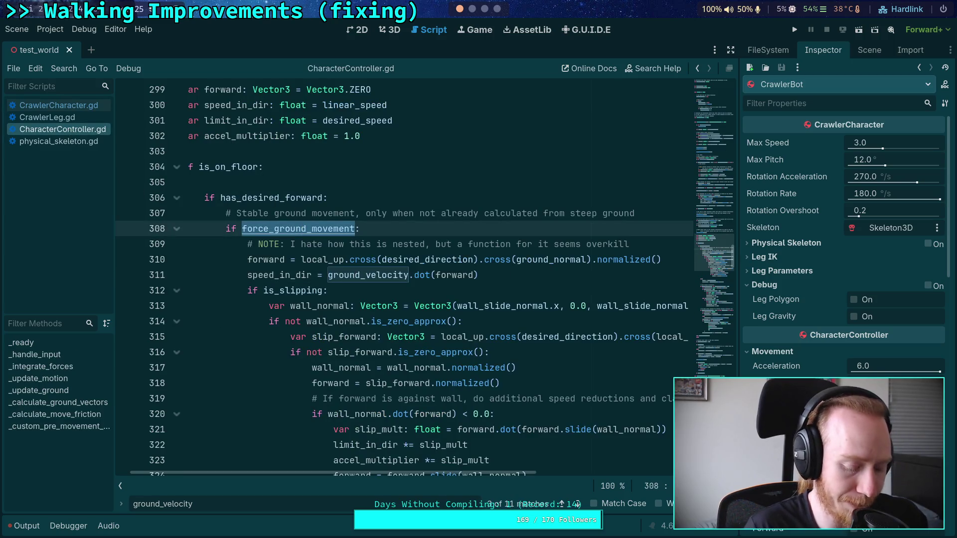
key(ctrl+f)
click(68, 107)
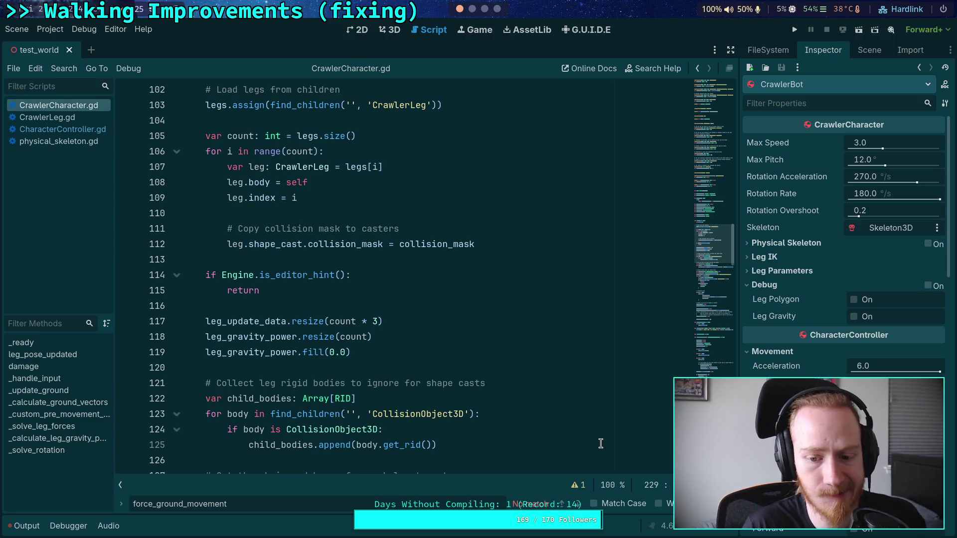
click(77, 130)
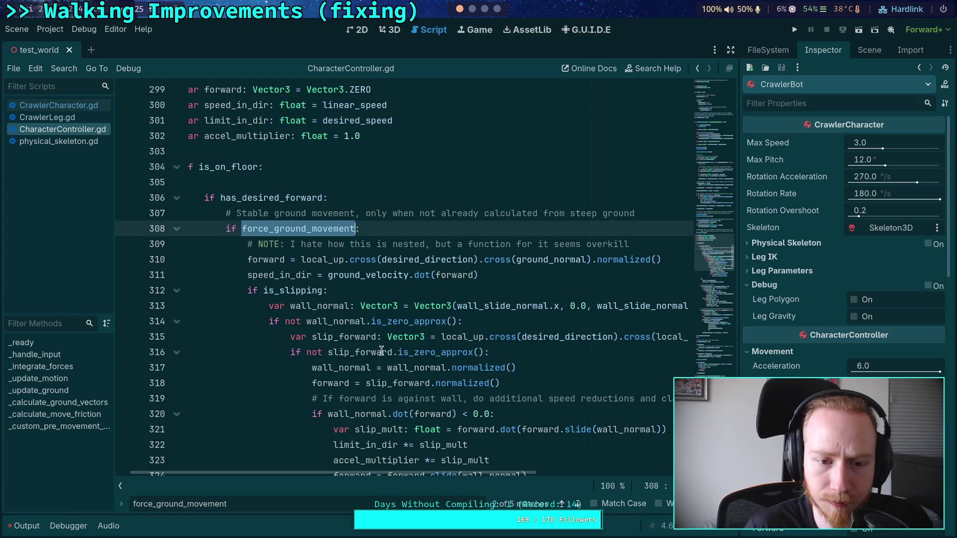
scroll(349, 472, left, 2)
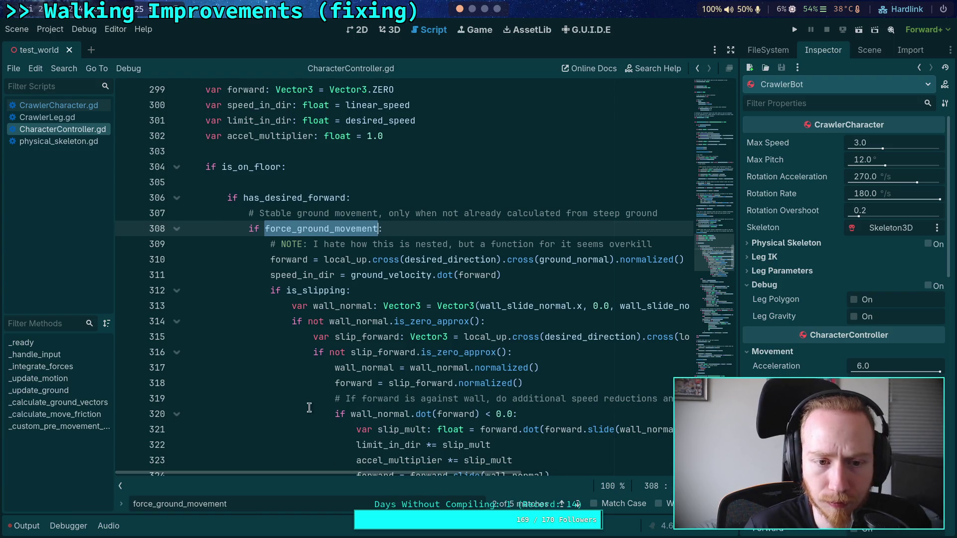
click(239, 167)
scroll(329, 320, down, 10)
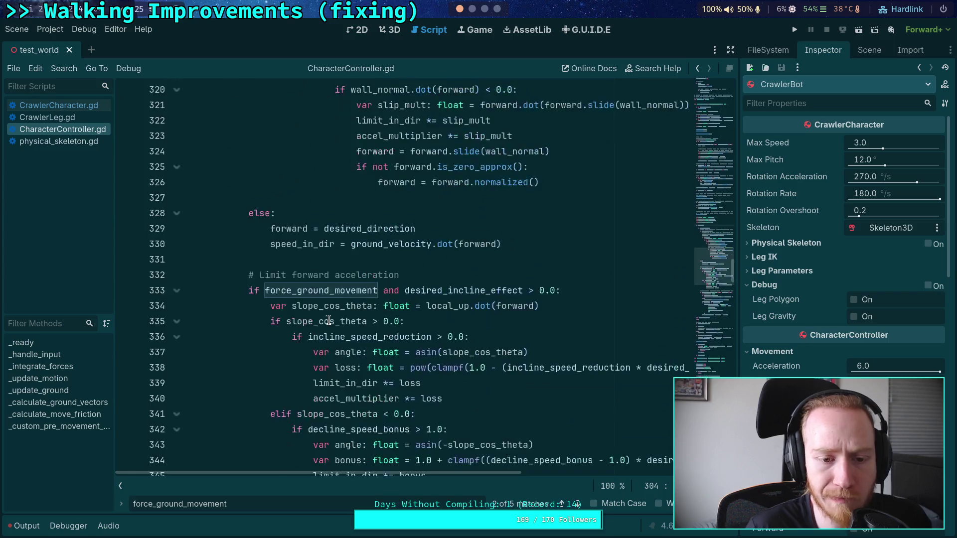
scroll(329, 320, up, 4)
scroll(328, 320, up, 2)
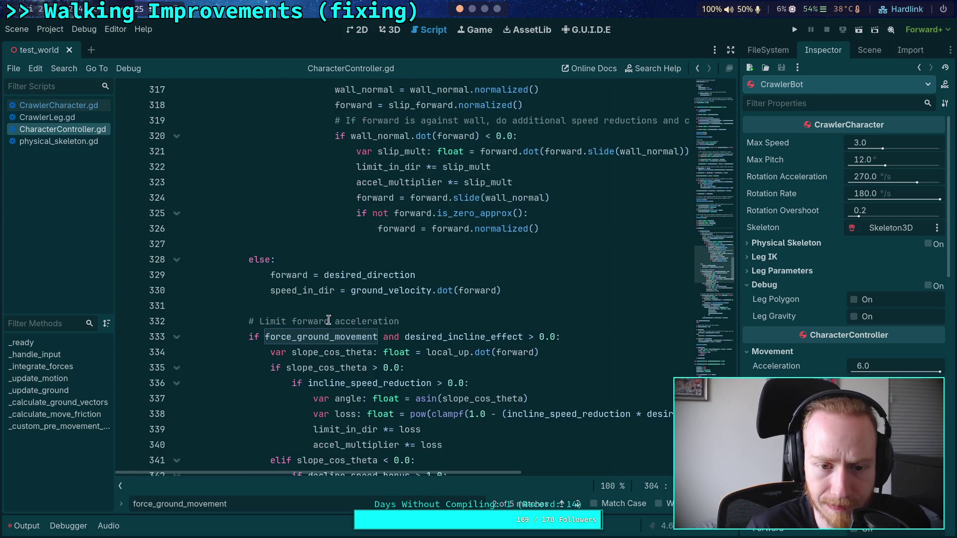
double_click(334, 336)
scroll(335, 325, up, 5)
scroll(335, 325, up, 8)
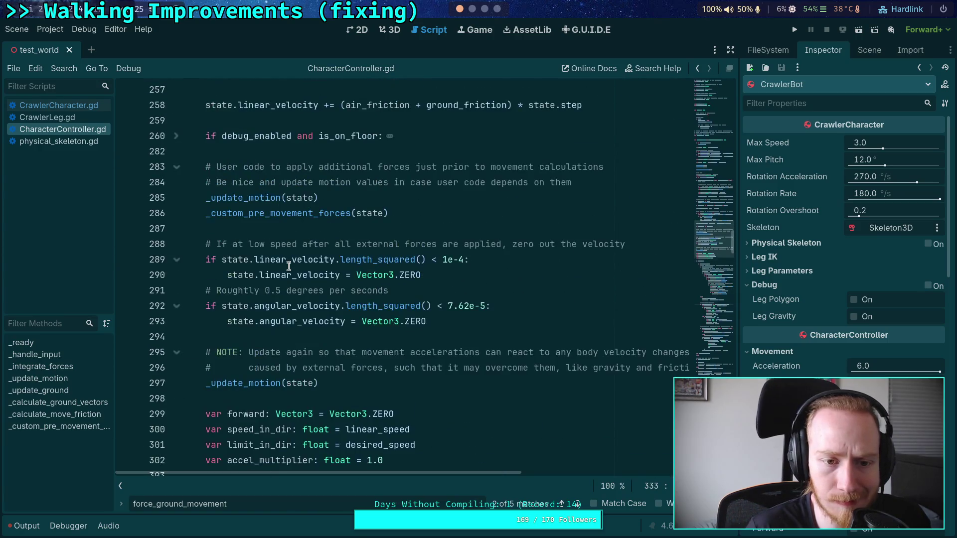
scroll(289, 266, up, 3)
scroll(289, 266, down, 12)
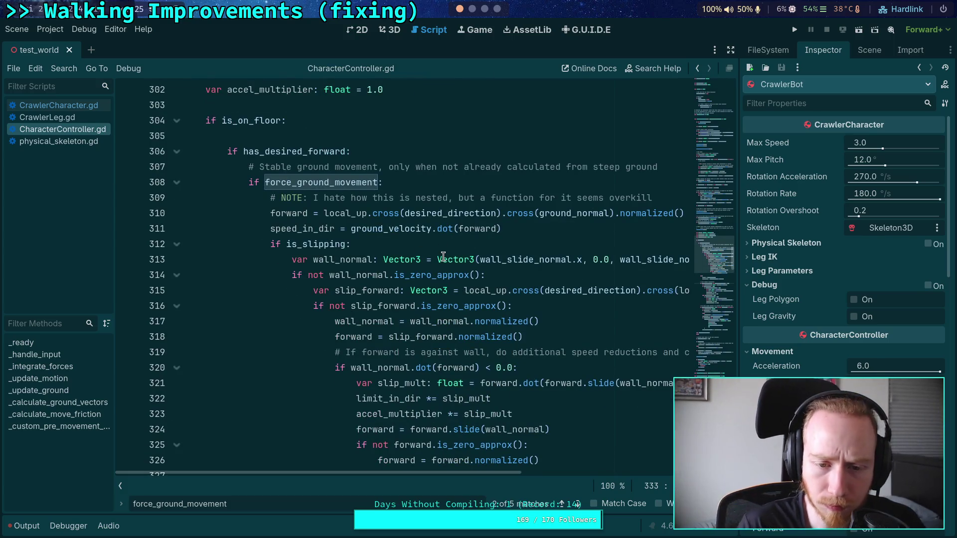
drag(456, 471, 499, 470)
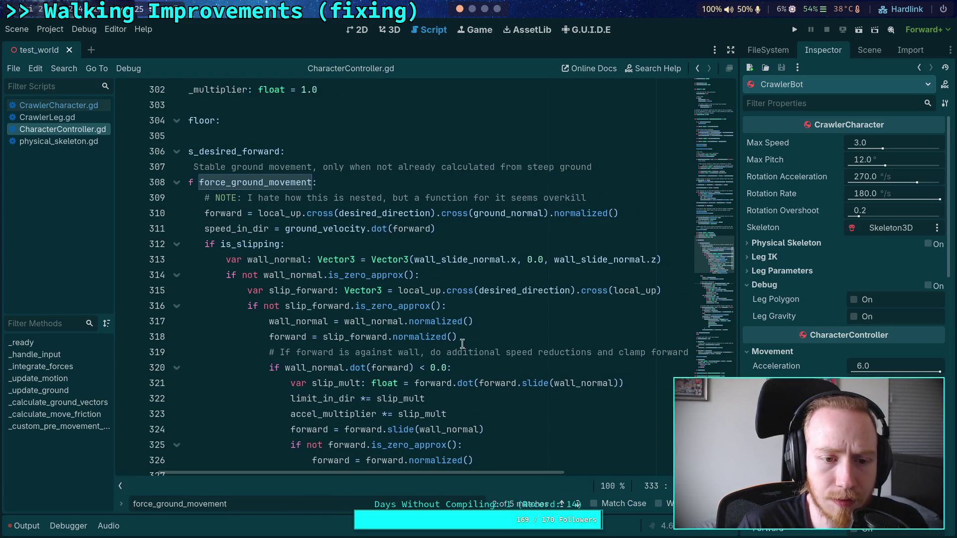
double_click(487, 215)
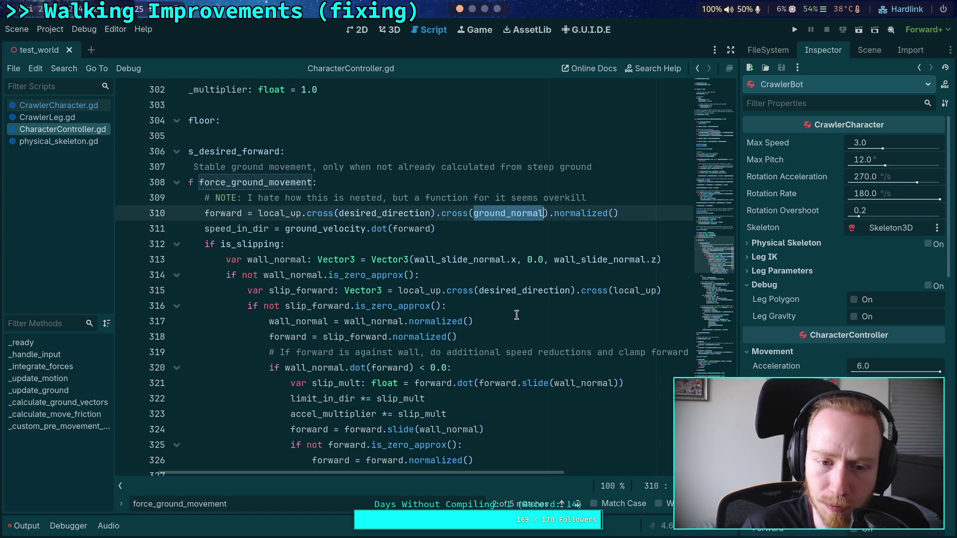
double_click(345, 231)
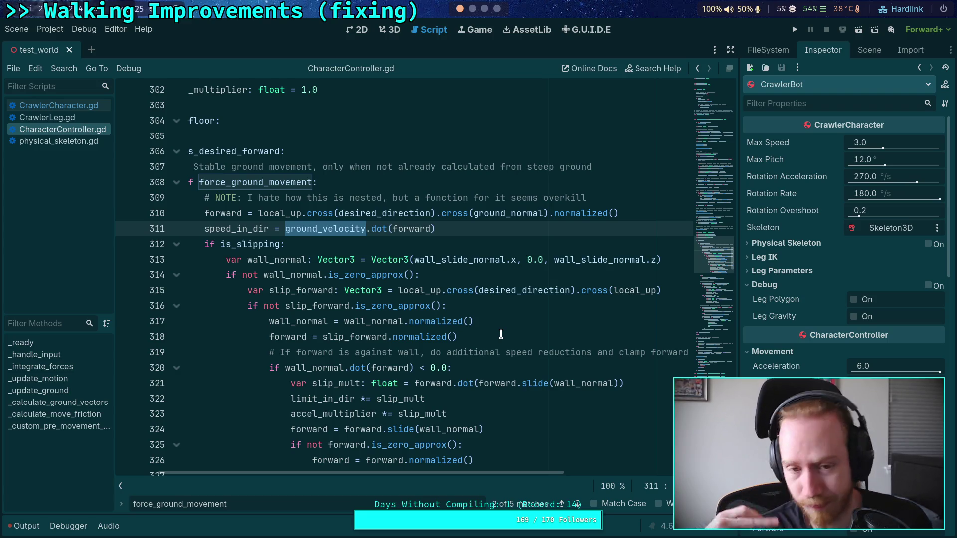
Return to CrawlerCharacter.gd and insert blank lines above the TODO comment in _calculate_ground_vectors.
click(79, 105)
click(83, 118)
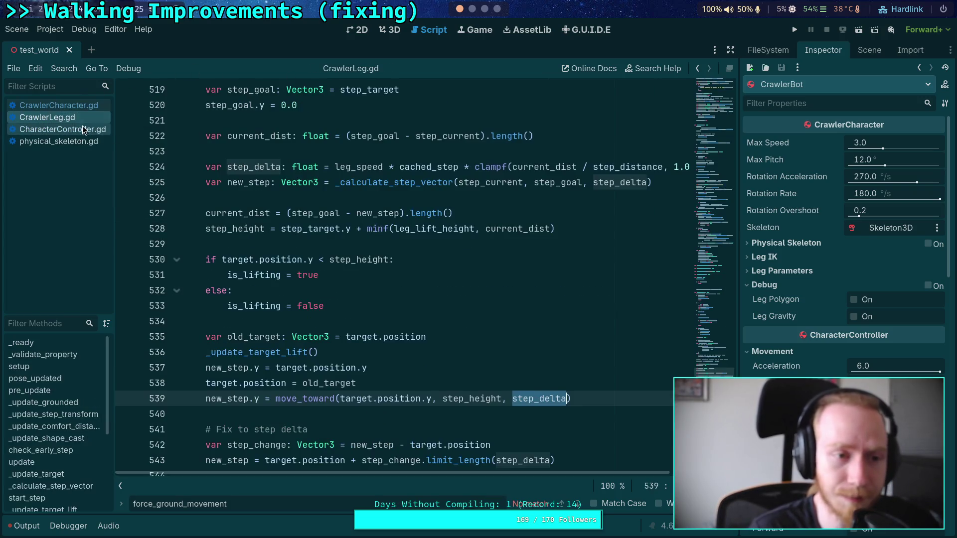
click(82, 129)
click(87, 107)
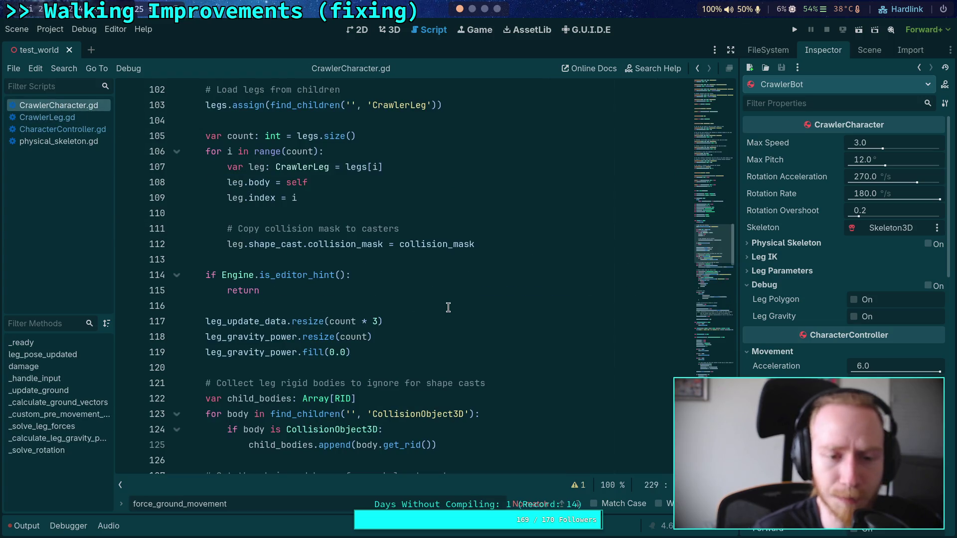
scroll(518, 309, down, 14)
scroll(518, 310, down, 17)
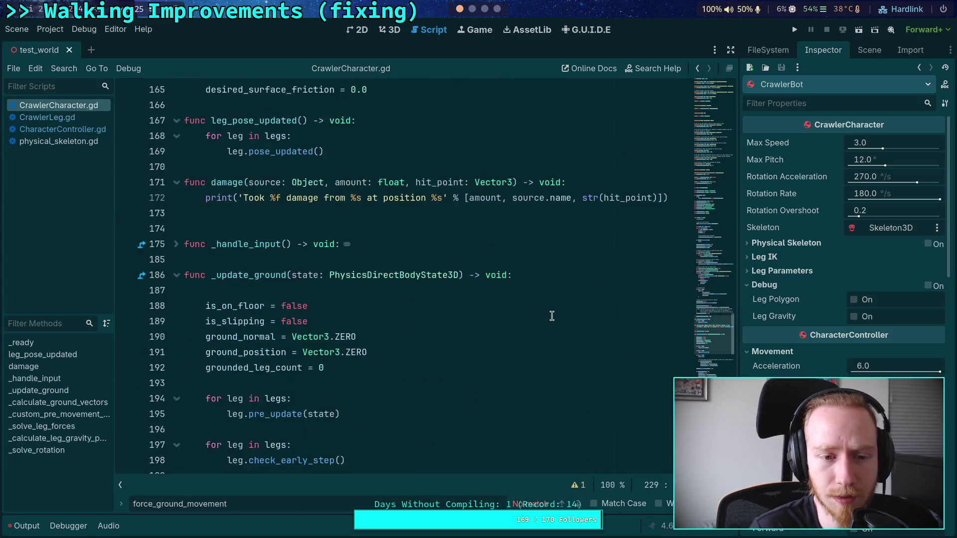
scroll(552, 316, down, 10)
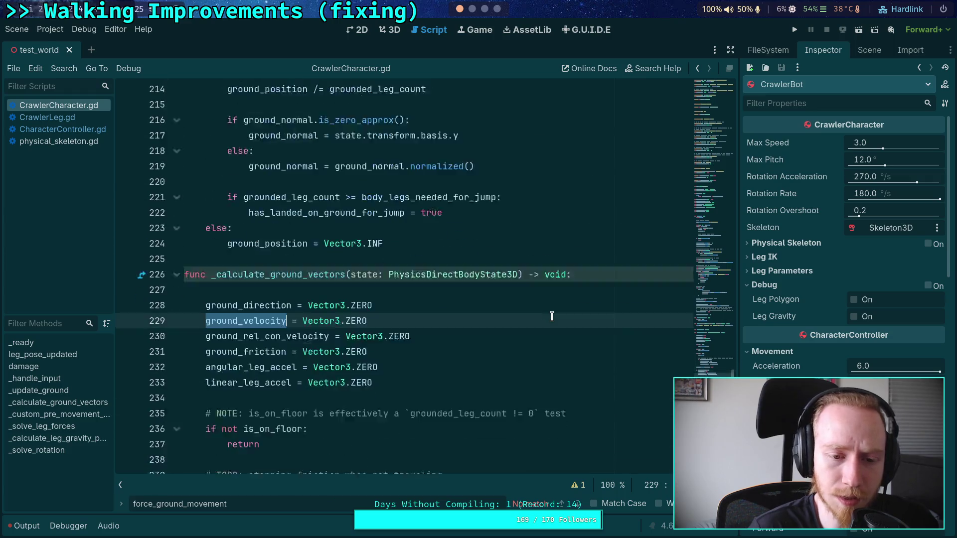
click(433, 283)
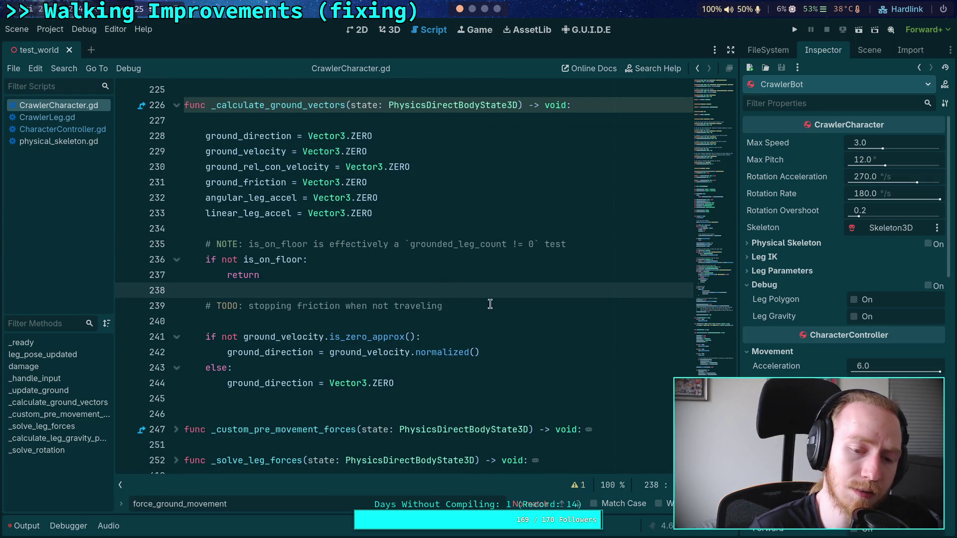
click(511, 309)
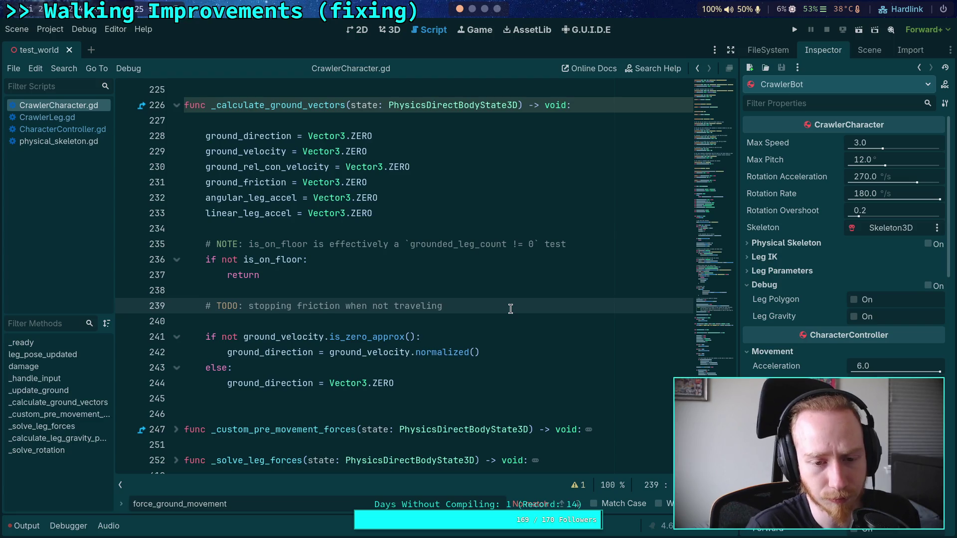
key(ctrl+shift+Return)
key(ctrl+shift+Return)
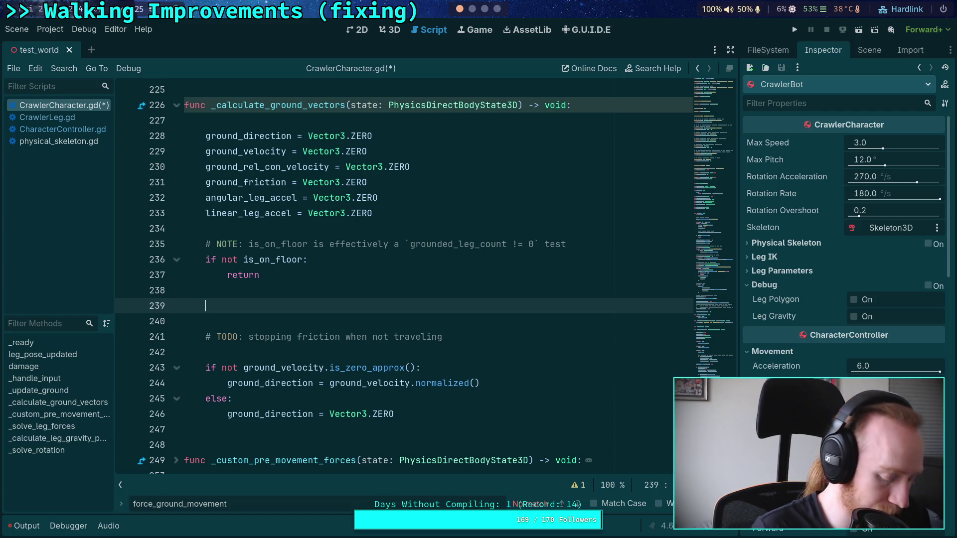
Add a ground_rel_con_velocity statement on line 239 of CrawlerCharacter.gd, with an empty line above it.
text(ground_re)
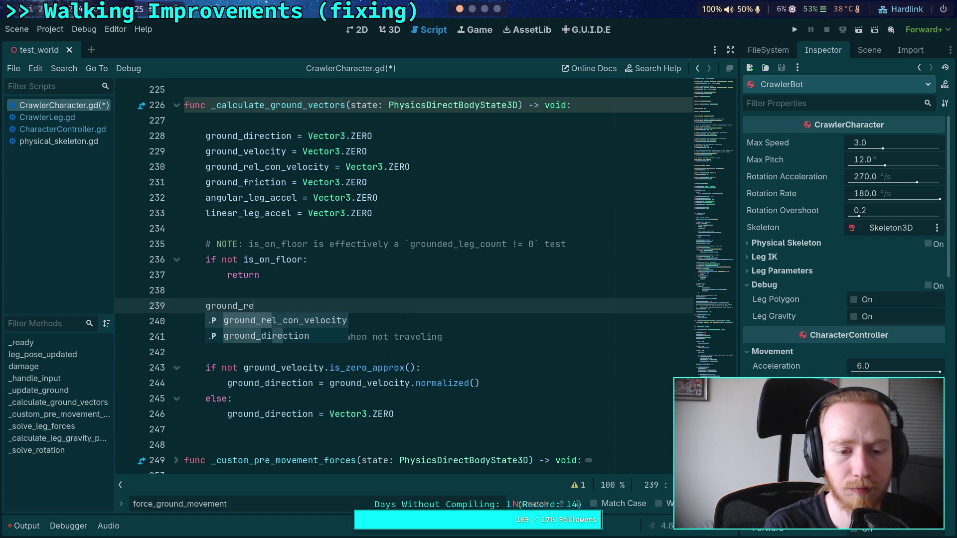
key(Return)
key(Up)
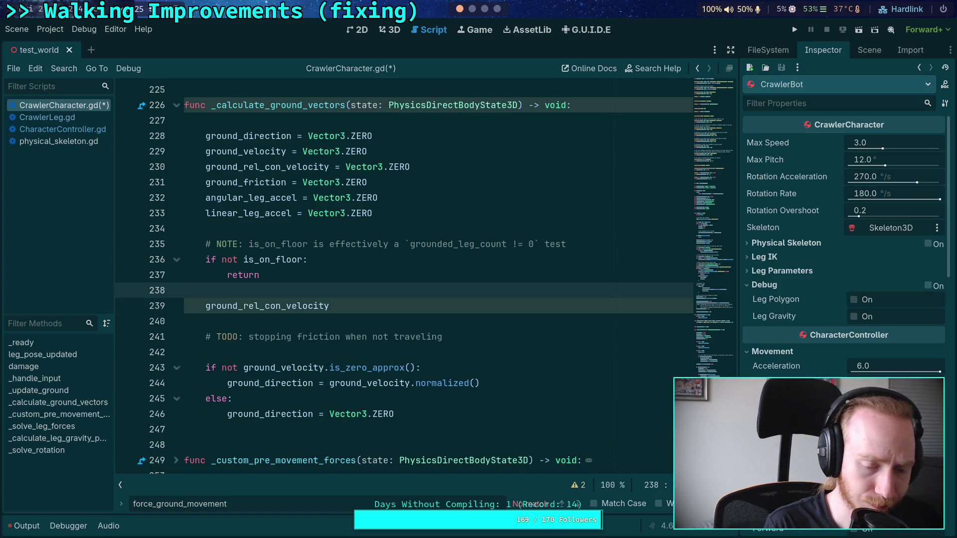
key(Return)
Search CharacterController.gd for 'ground_rel_con' and step through its matches.
click(63, 129)
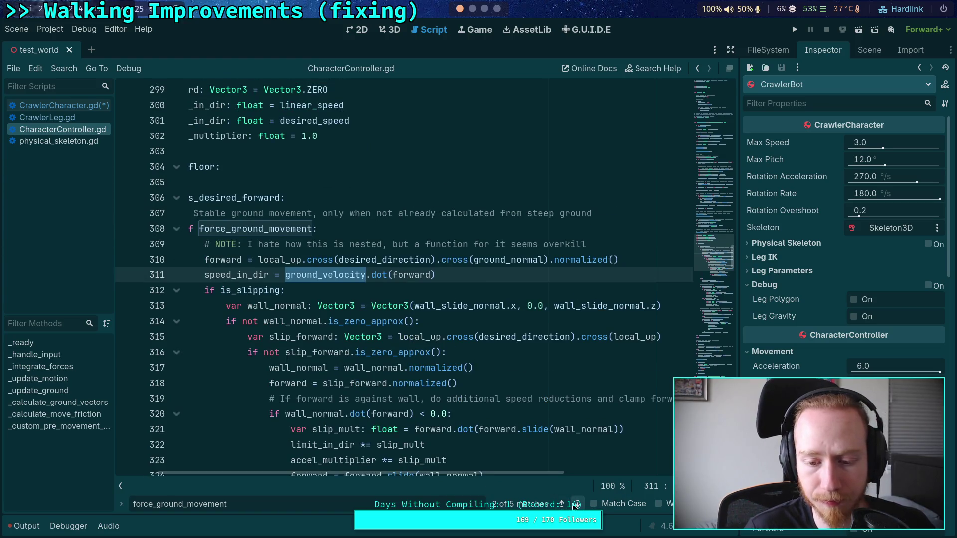
drag(229, 504, 121, 491)
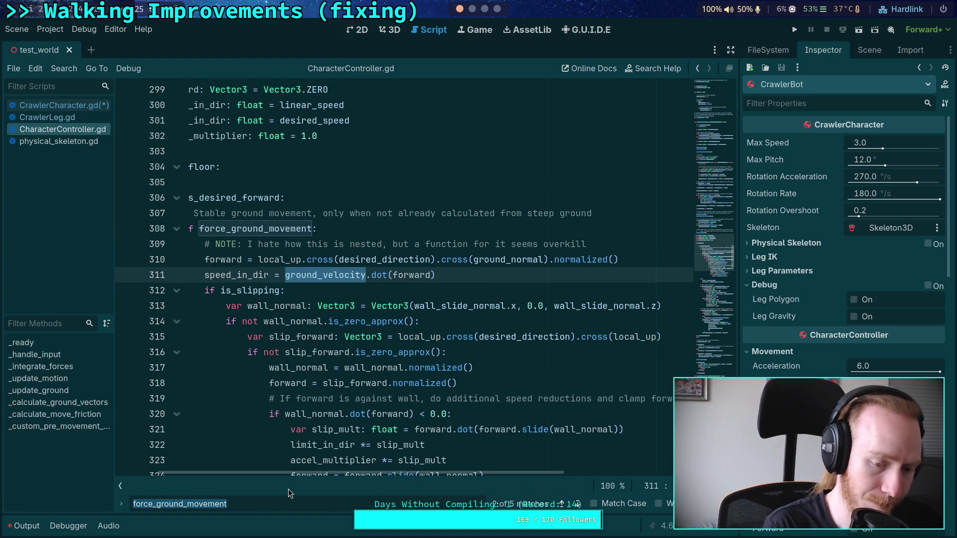
text(ground_rel_)
text(con)
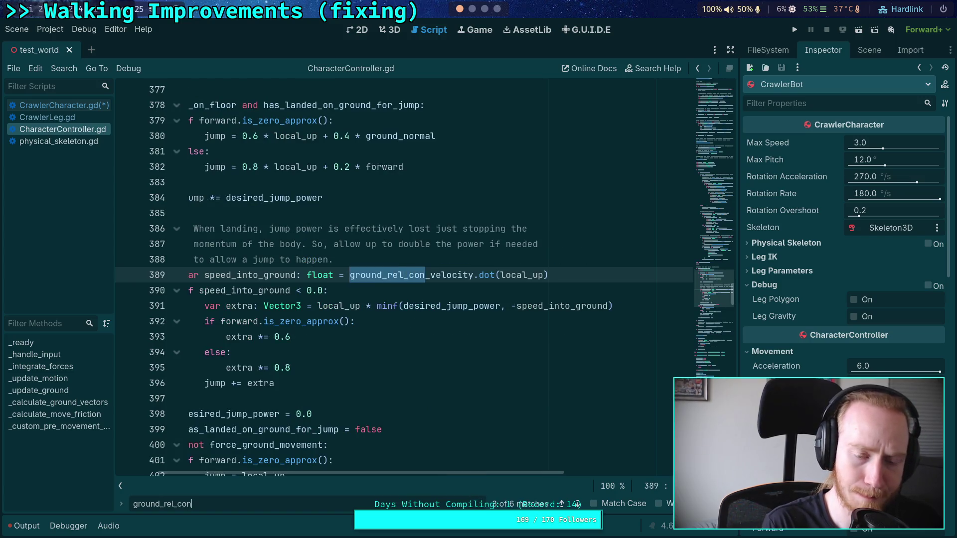
click(565, 502)
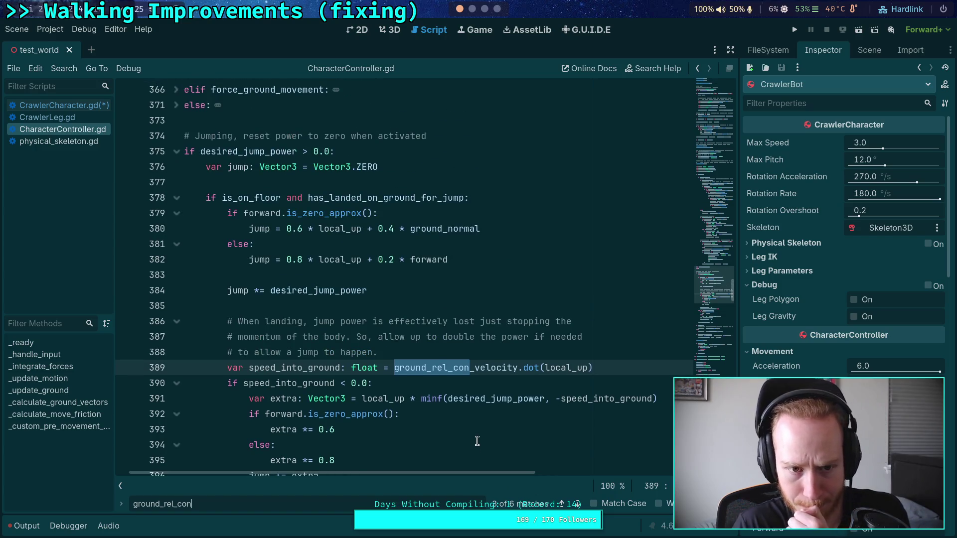
click(571, 501)
click(571, 502)
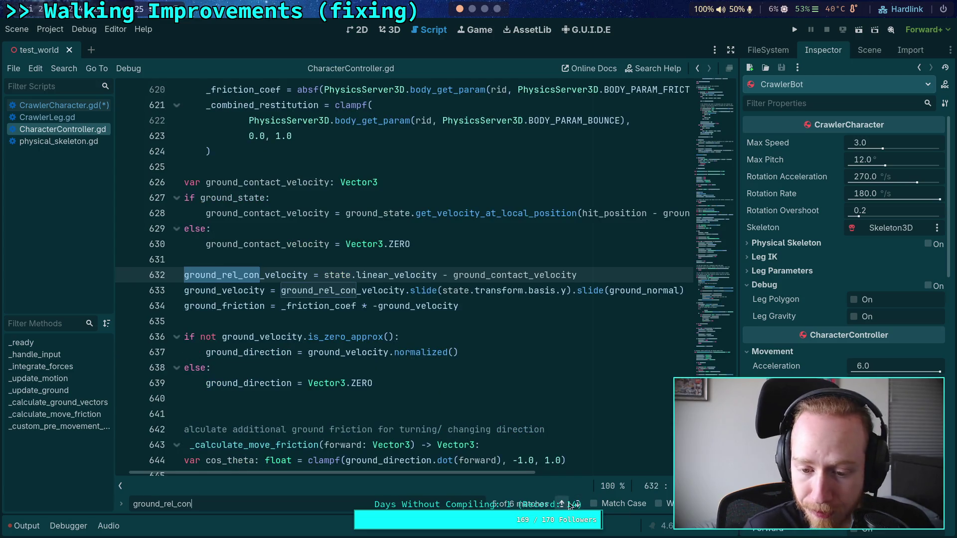
click(565, 503)
click(565, 502)
Go to the line 632 match where ground_rel_con_velocity is computed, in distraction-free mode.
scroll(427, 414, up, 20)
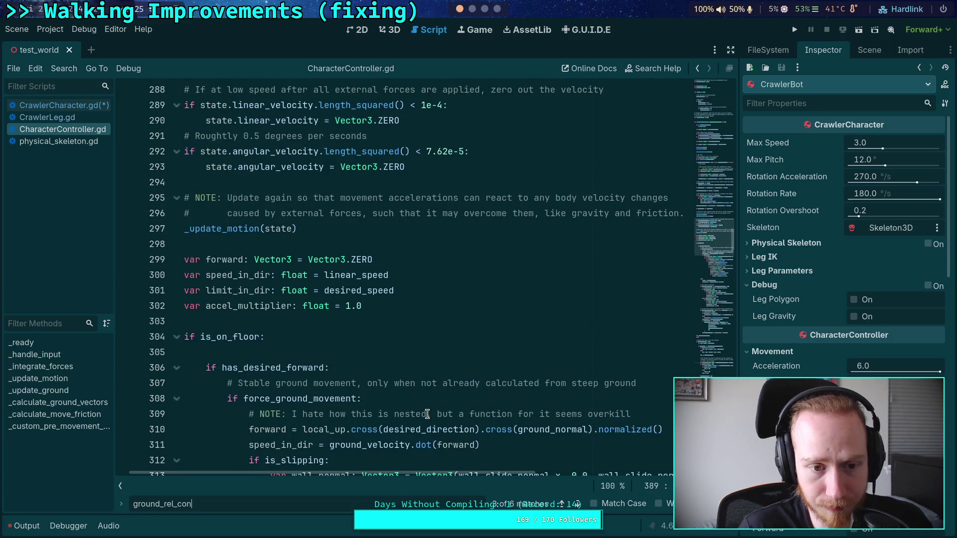
scroll(428, 414, up, 5)
click(577, 505)
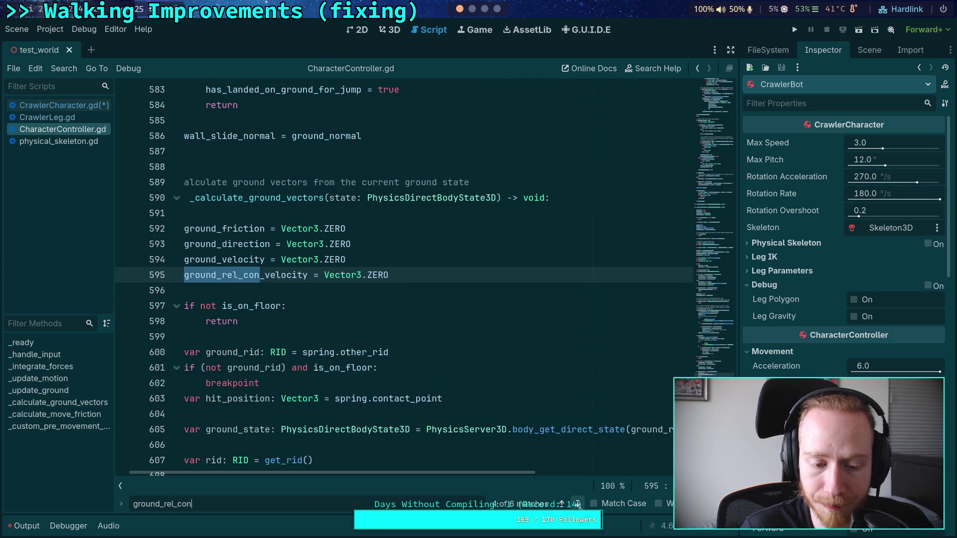
click(577, 504)
drag(499, 471, 479, 472)
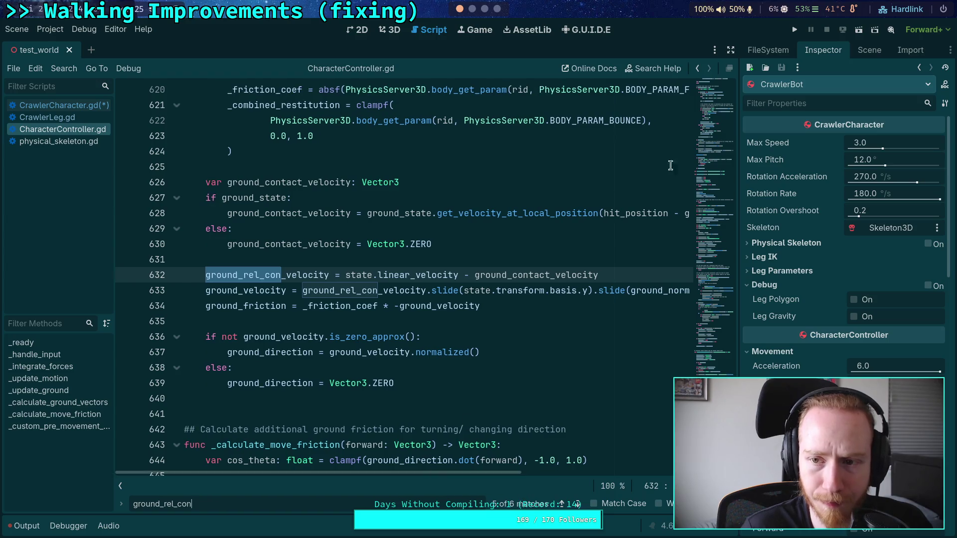
key(ctrl+shift+F11)
scroll(549, 277, up, 3)
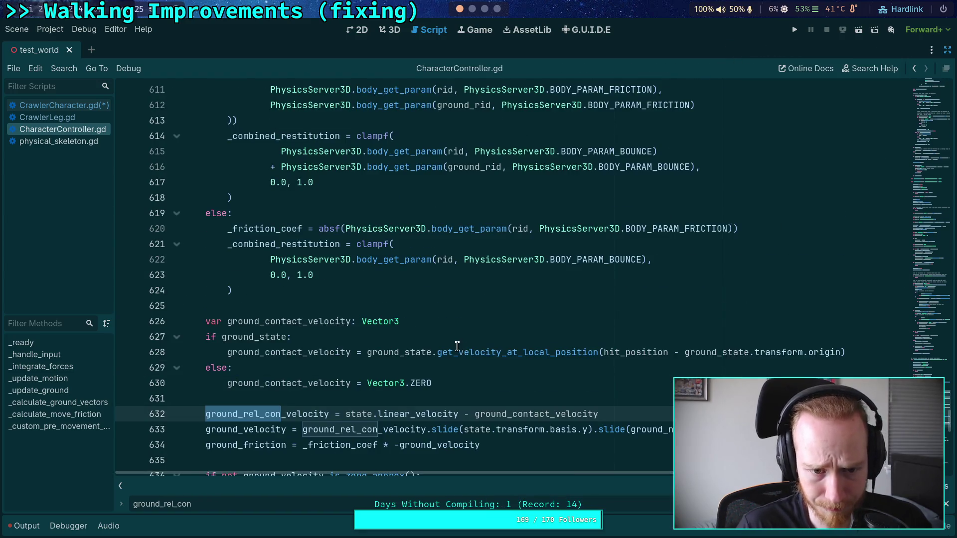
scroll(459, 347, down, 2)
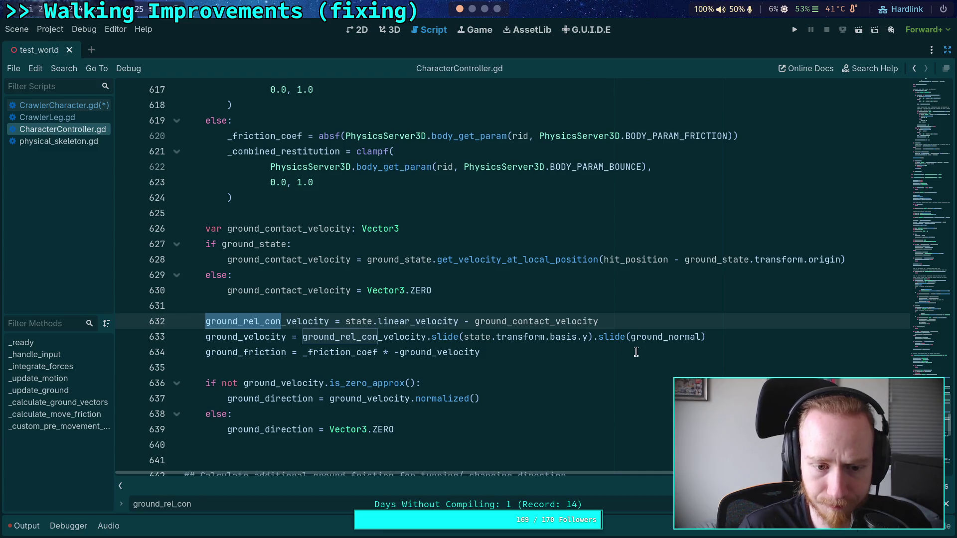
click(753, 334)
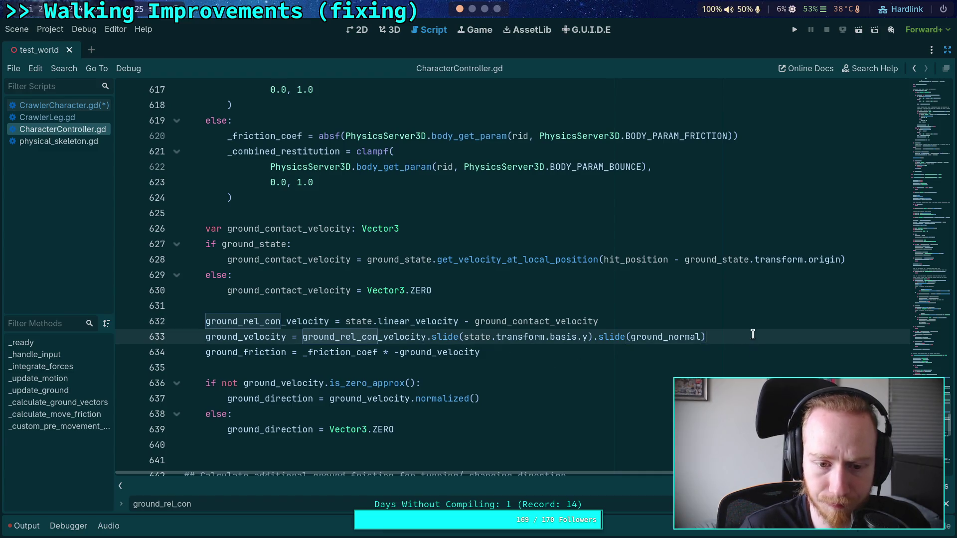
Copy the ground contact velocity code, lines 626–633, from CharacterController.gd.
mouse_move(753, 334)
mouse_down()
mouse_move(349, 306)
mouse_move(197, 228)
mouse_up()
key(ctrl+c)
right_click(239, 237)
click(272, 291)
Paste it over placeholder lines 239–240 in CrawlerCharacter.gd and check ground_contact_velocity's uses.
click(60, 105)
click(357, 325)
drag(357, 324, 214, 304)
key(ctrl+v)
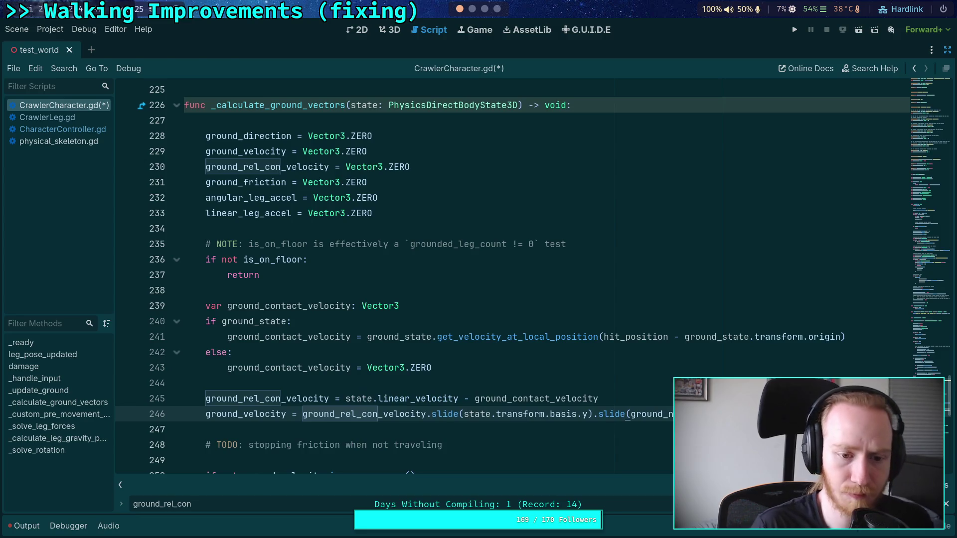
scroll(311, 305, down, 1)
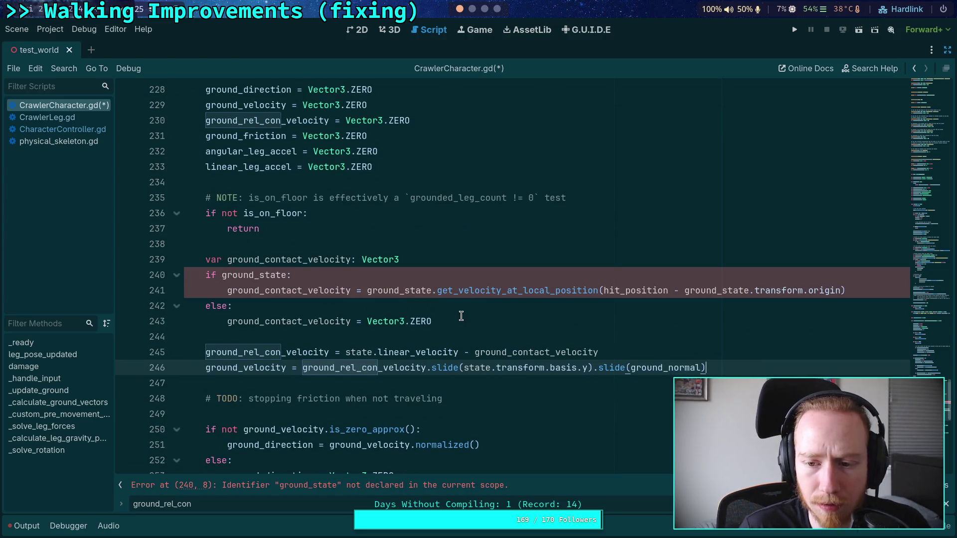
double_click(350, 291)
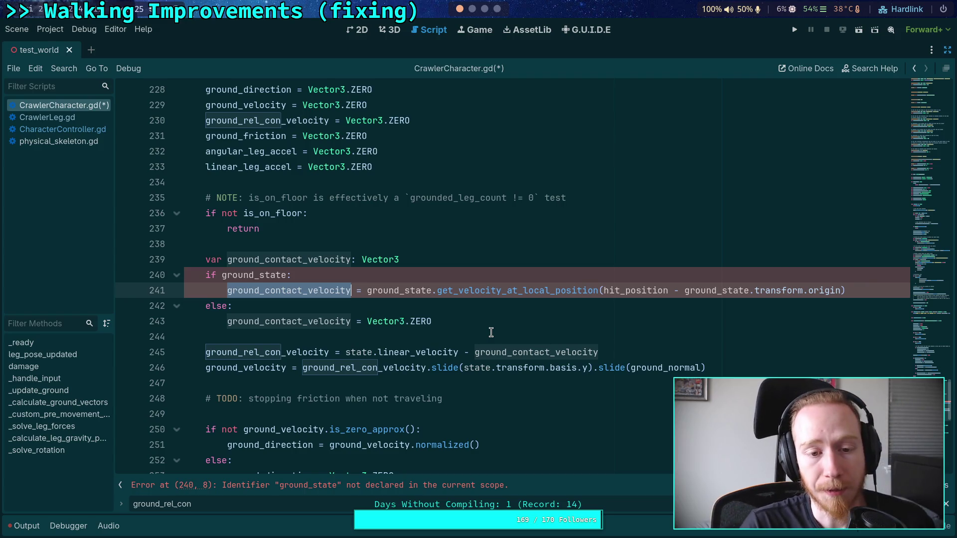
Put the cursor on line 238 of CrawlerCharacter.gd, check the terminal, then return to the script editor.
click(433, 244)
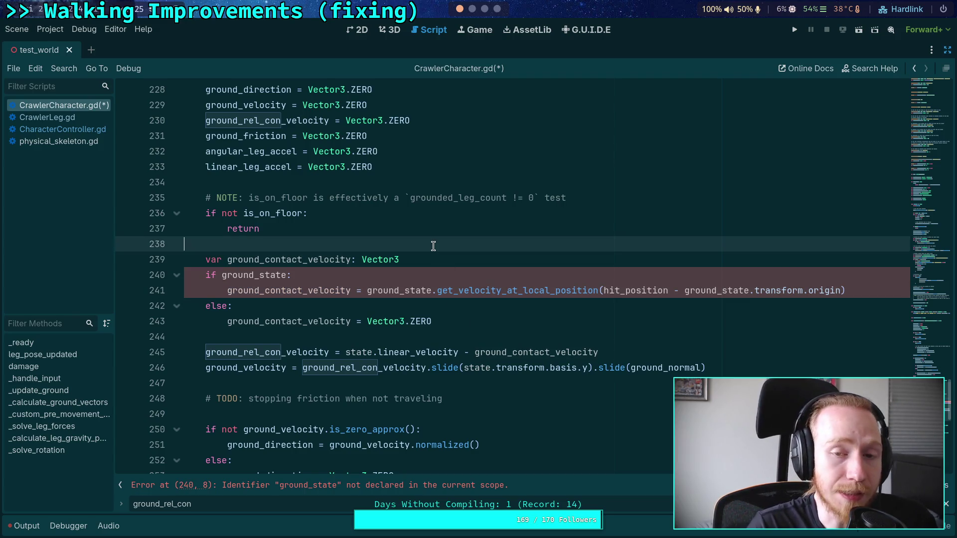
click(472, 9)
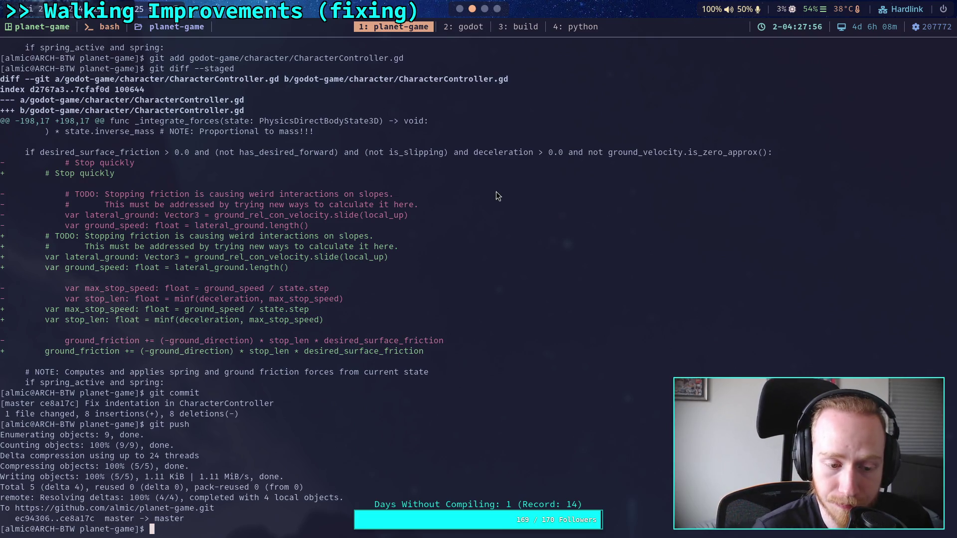
click(459, 8)
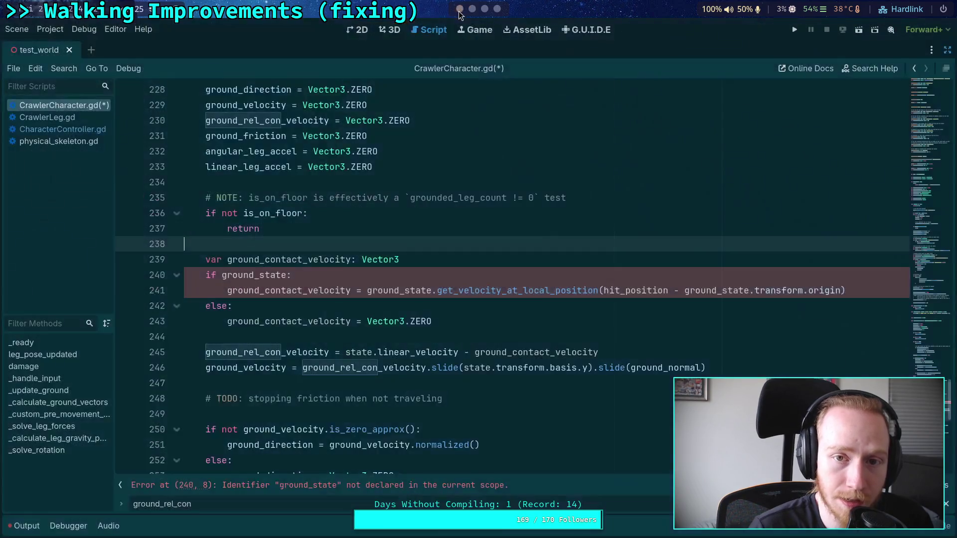
Restore the side docks and start adding a child node under Characters in test_world.
click(947, 50)
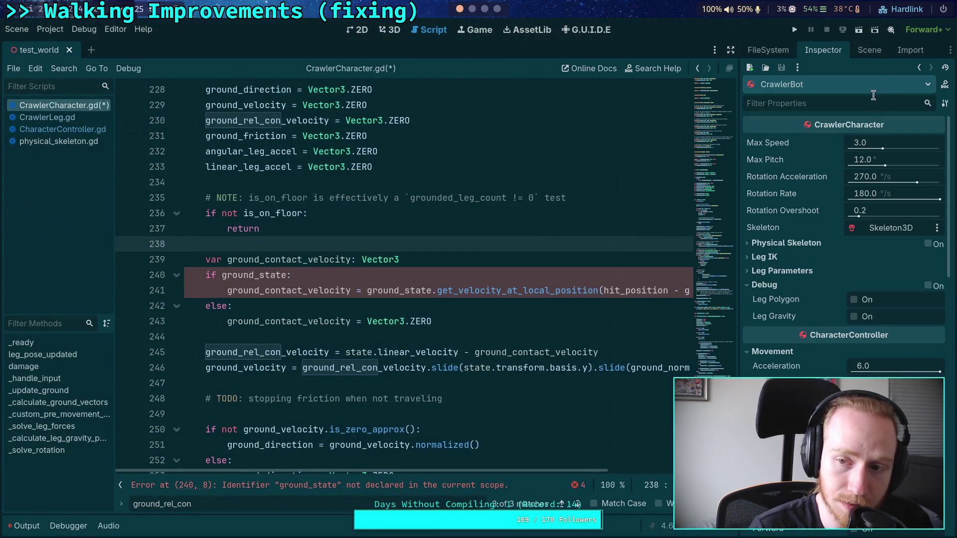
click(870, 53)
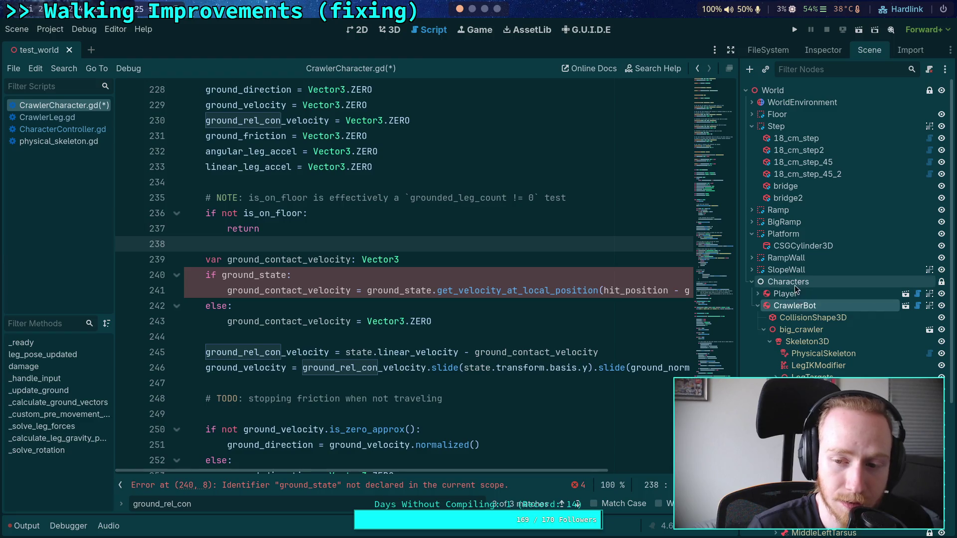
click(787, 294)
right_click(789, 282)
click(798, 85)
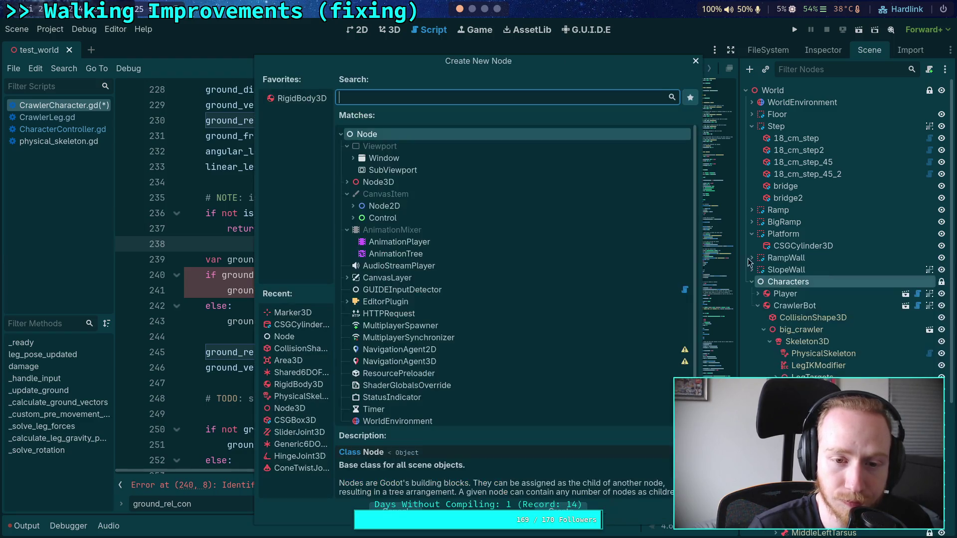
Browse the Node3D, collision object and Joint3D node types, reading Generic6DOFJoint3D's description.
click(347, 182)
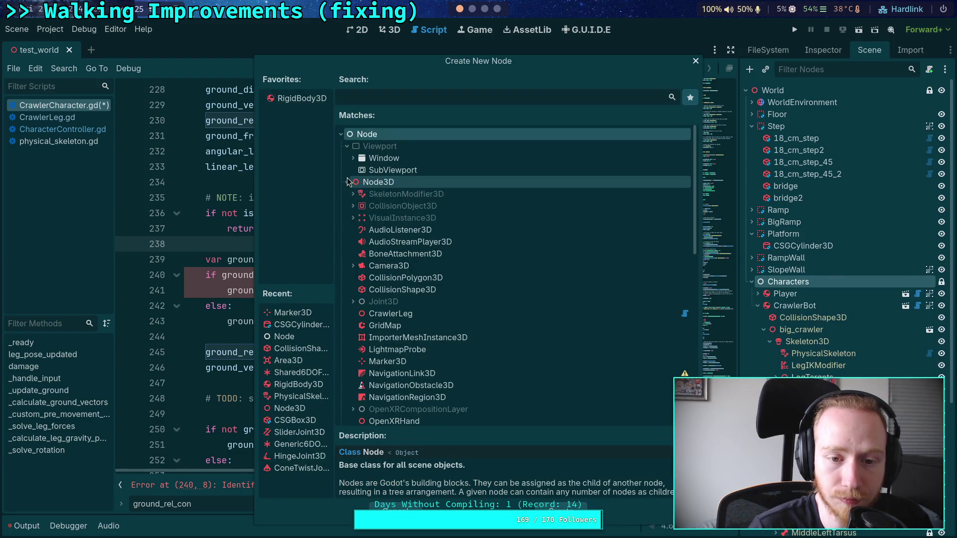
click(354, 206)
click(359, 218)
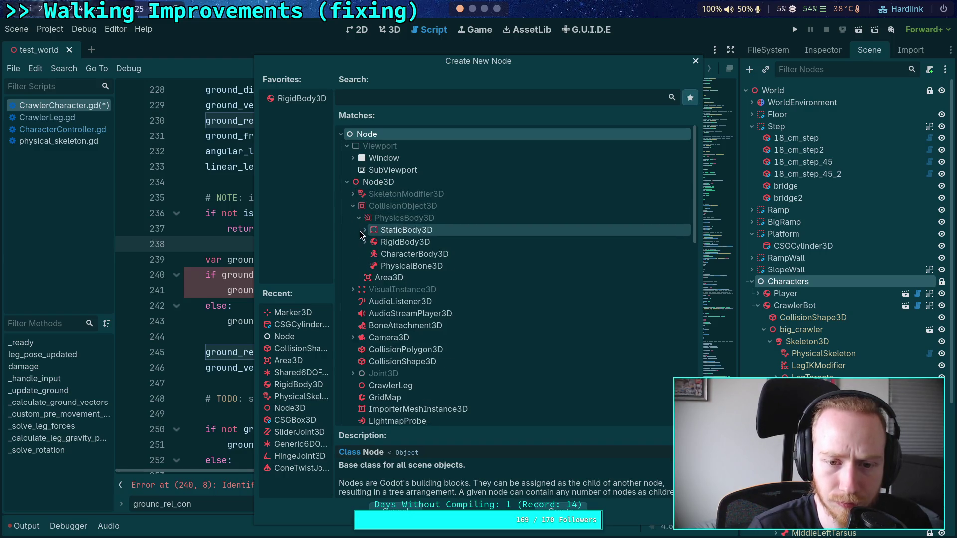
click(353, 206)
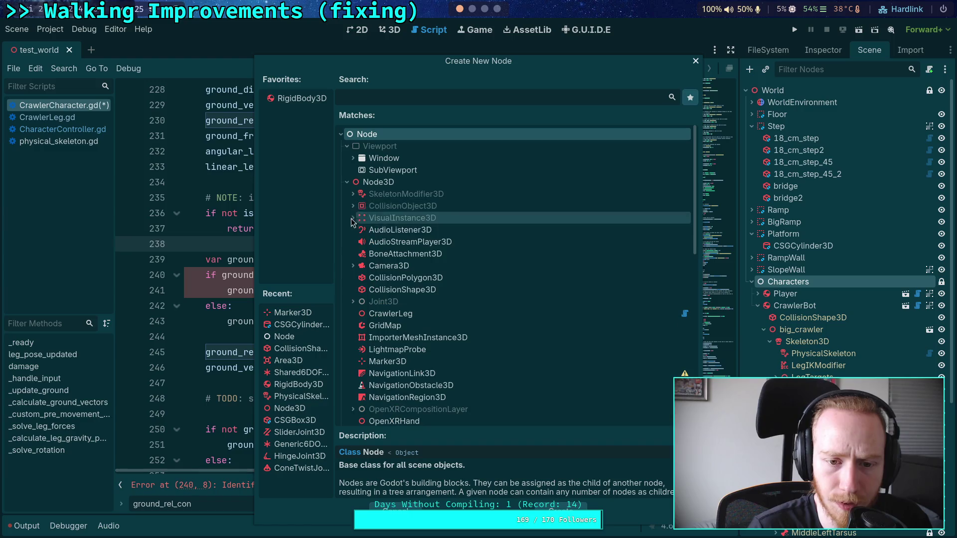
click(354, 302)
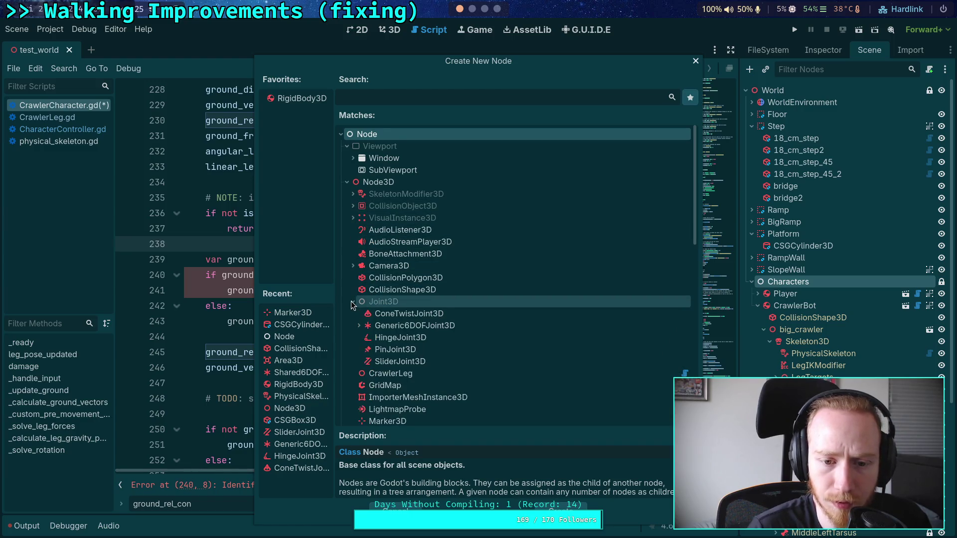
scroll(355, 299, down, 1)
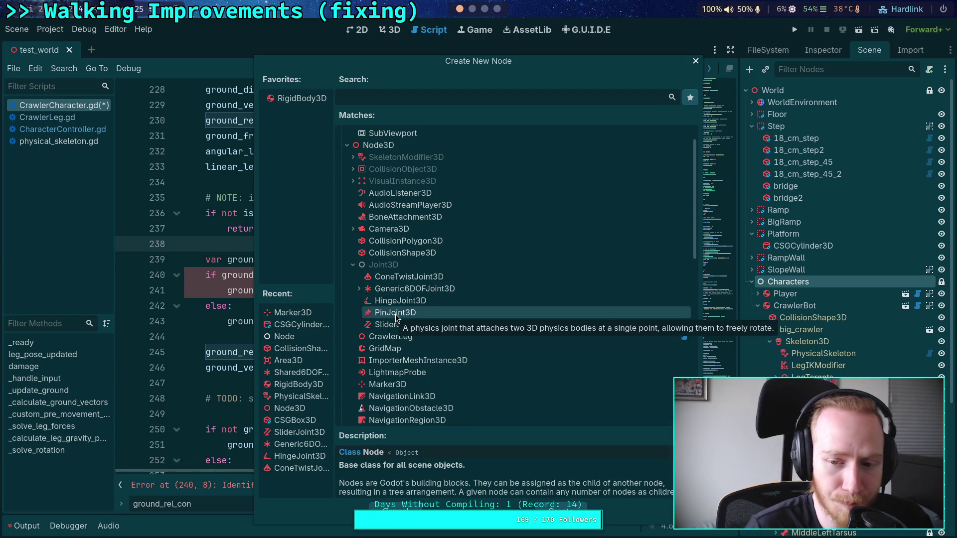
click(359, 289)
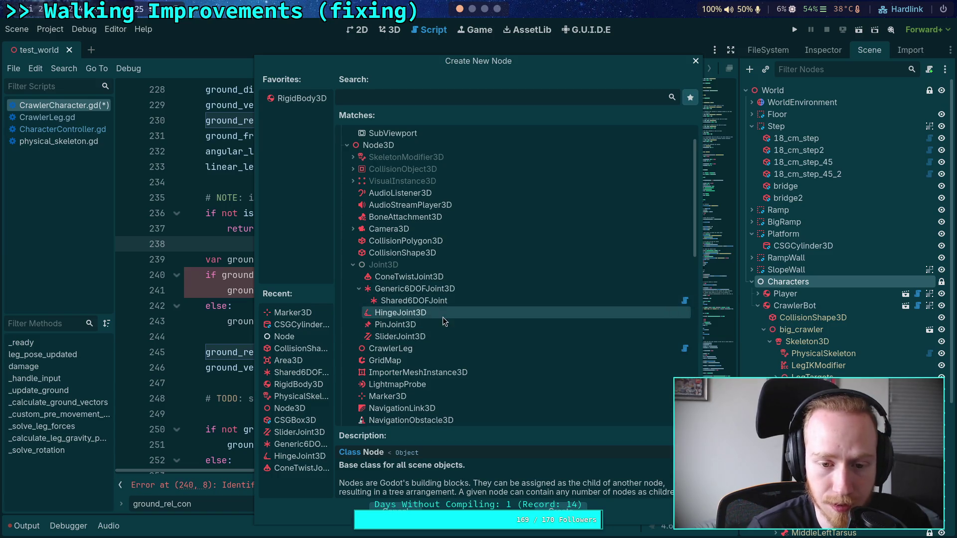
click(418, 294)
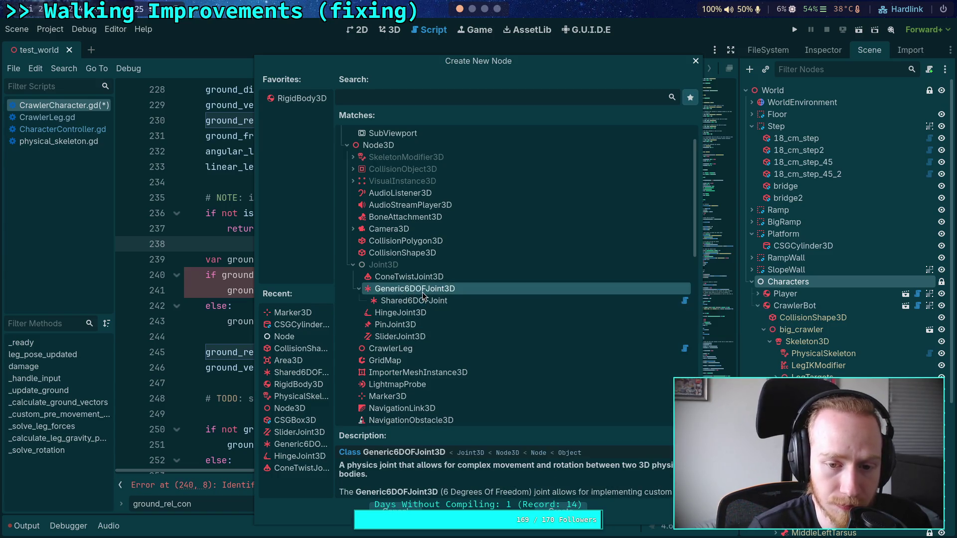
Choose SliderJoint3D and create it in the scene.
mouse_move(454, 429)
mouse_down()
mouse_move(455, 379)
mouse_move(456, 391)
mouse_up()
scroll(456, 349, down, 2)
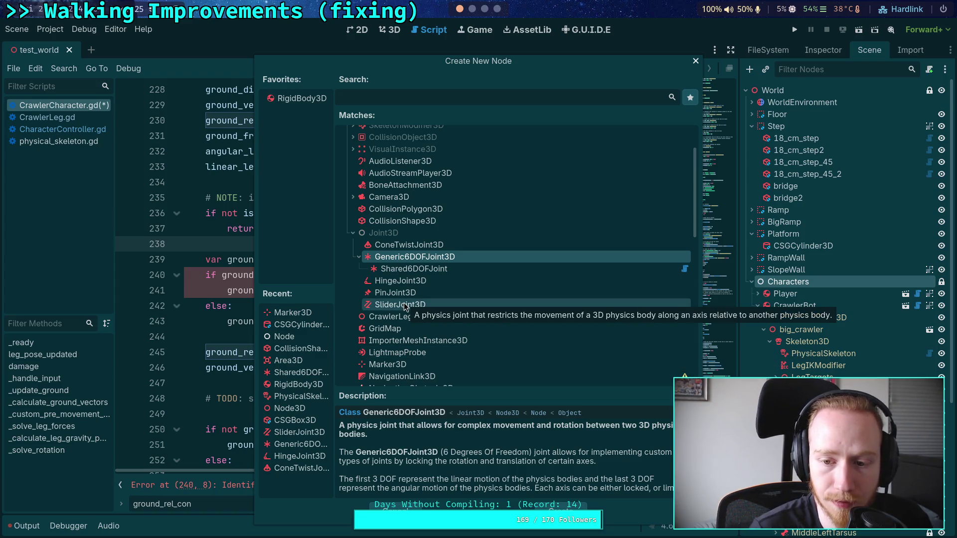
click(404, 305)
drag(479, 398, 481, 386)
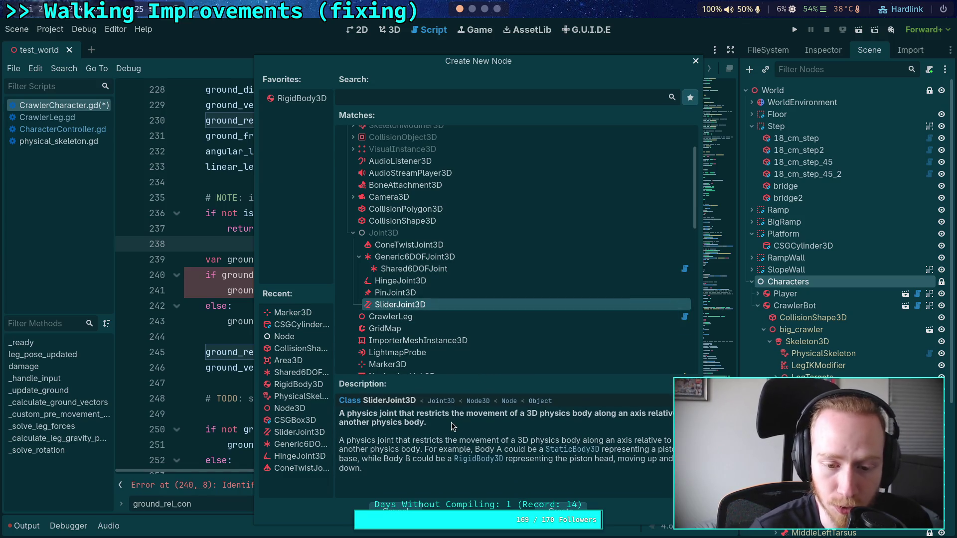
click(559, 504)
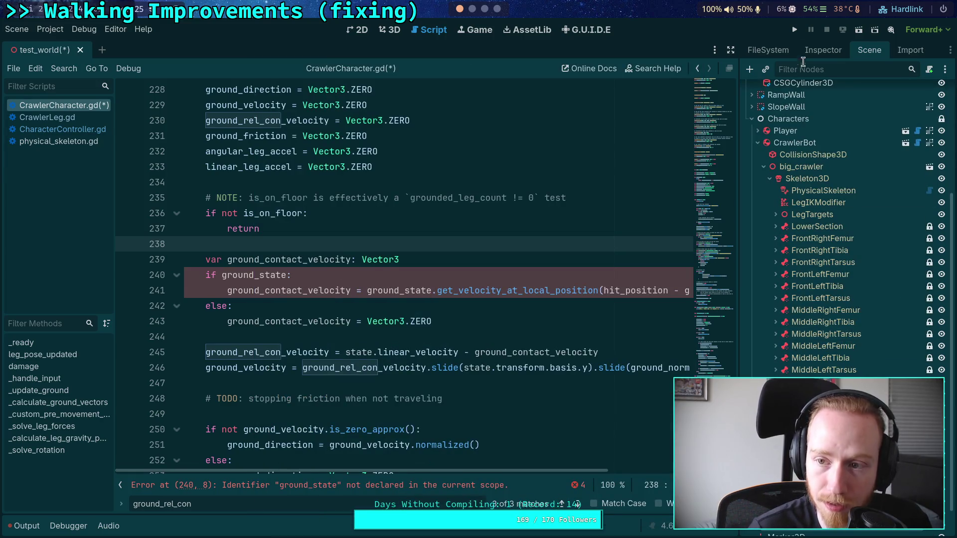
Expand the joint's Linear Limit in the Inspector, briefly checking Linear Motion and Linear Ortho.
click(819, 55)
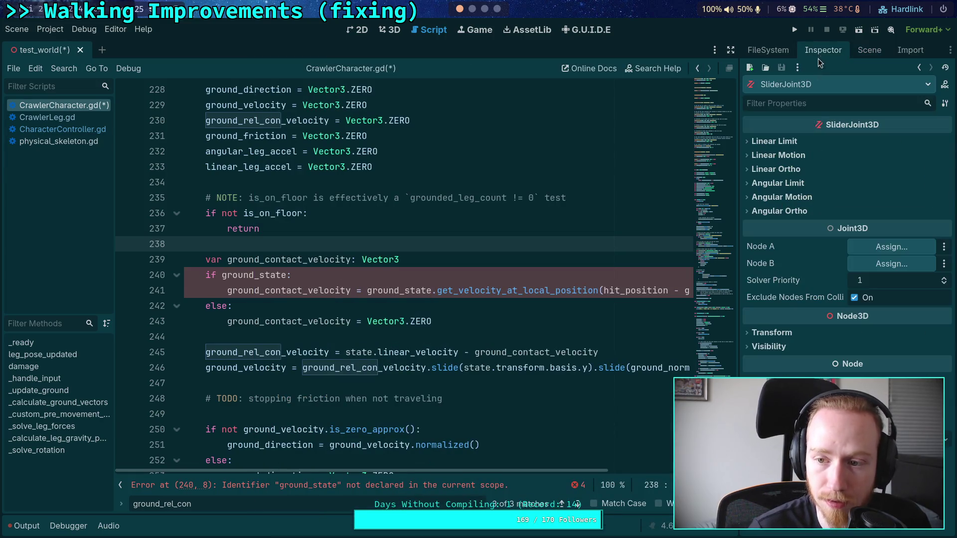
click(807, 145)
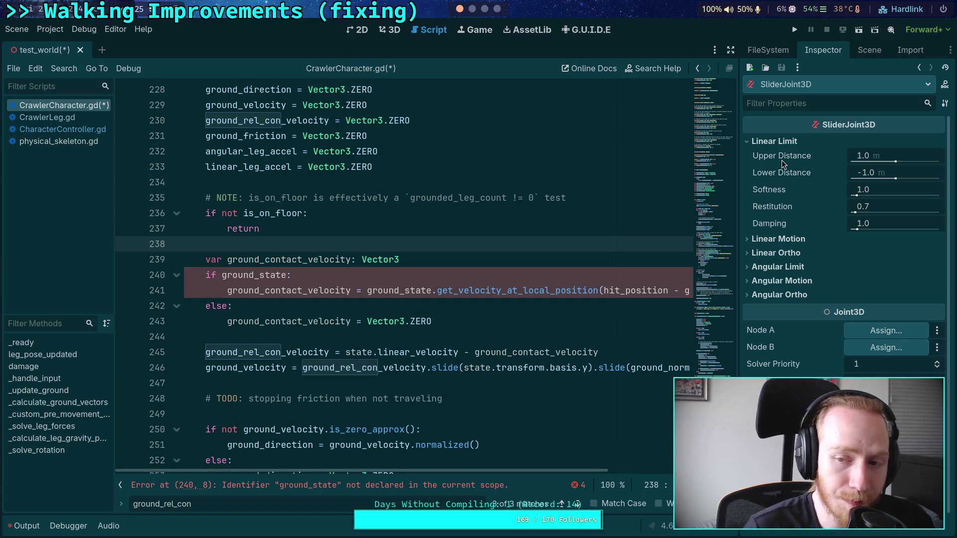
mouse_move(782, 165)
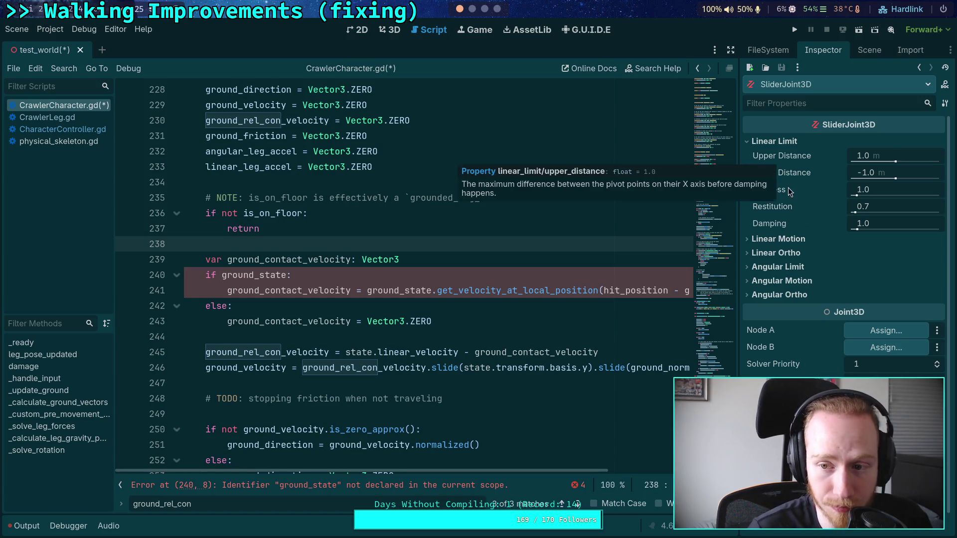
click(768, 238)
click(767, 239)
click(748, 254)
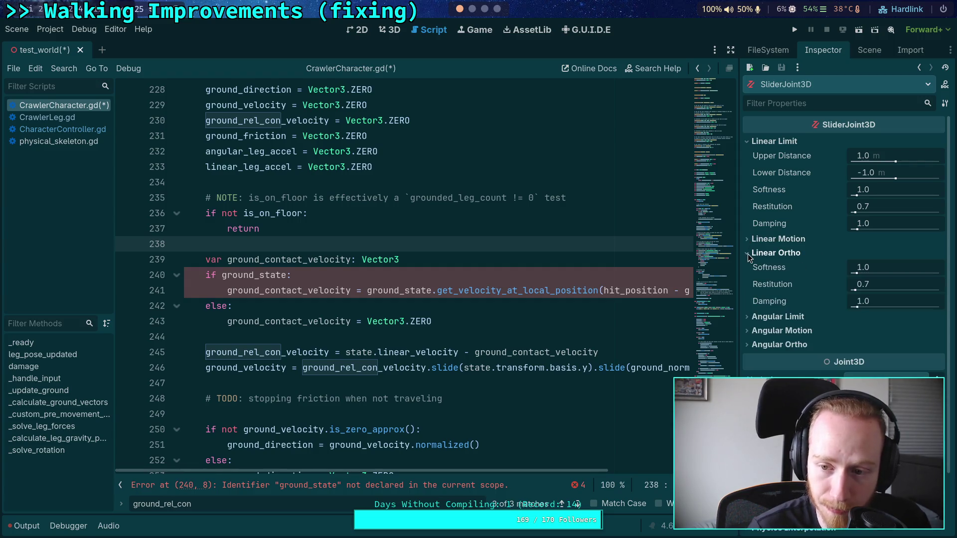
click(748, 254)
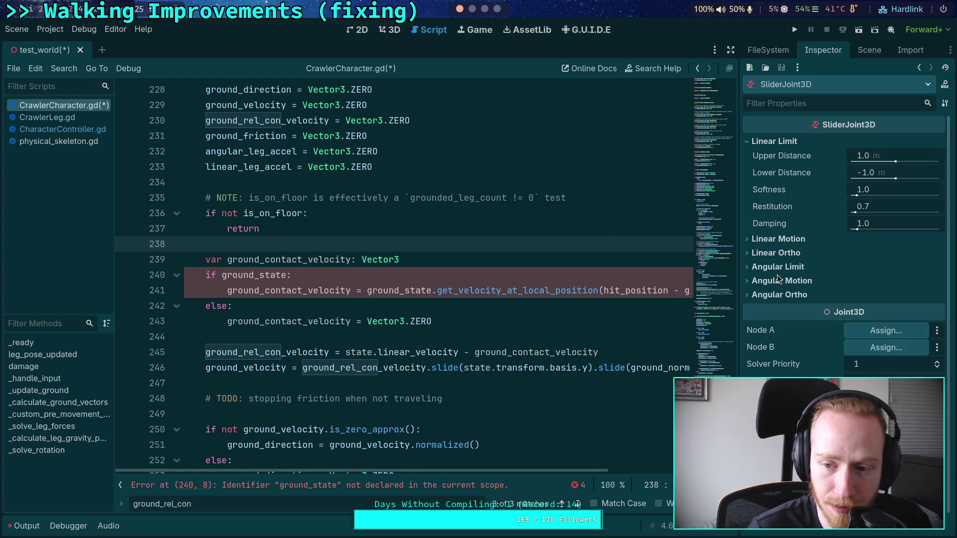
Read the Linear Limit property tooltips, then switch to the 3D view.
mouse_move(795, 158)
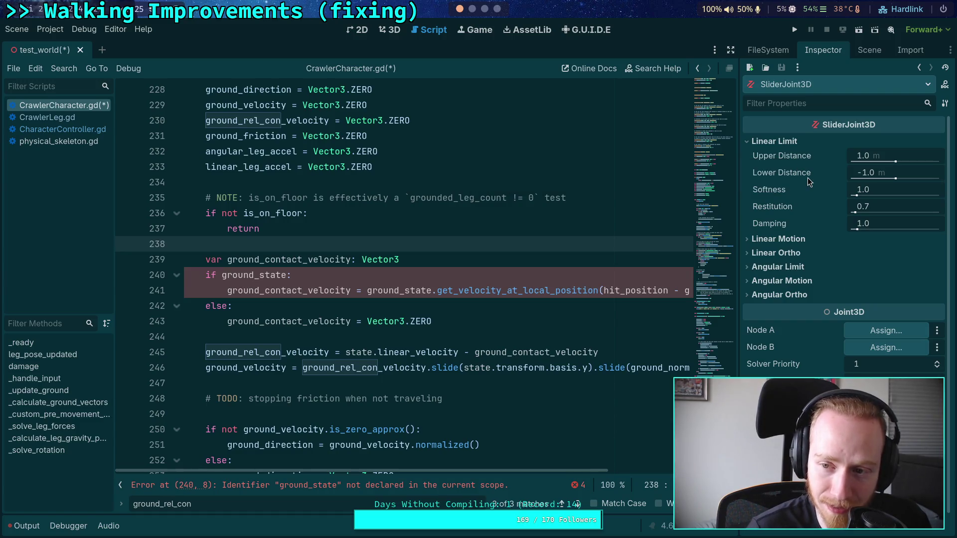
mouse_move(808, 182)
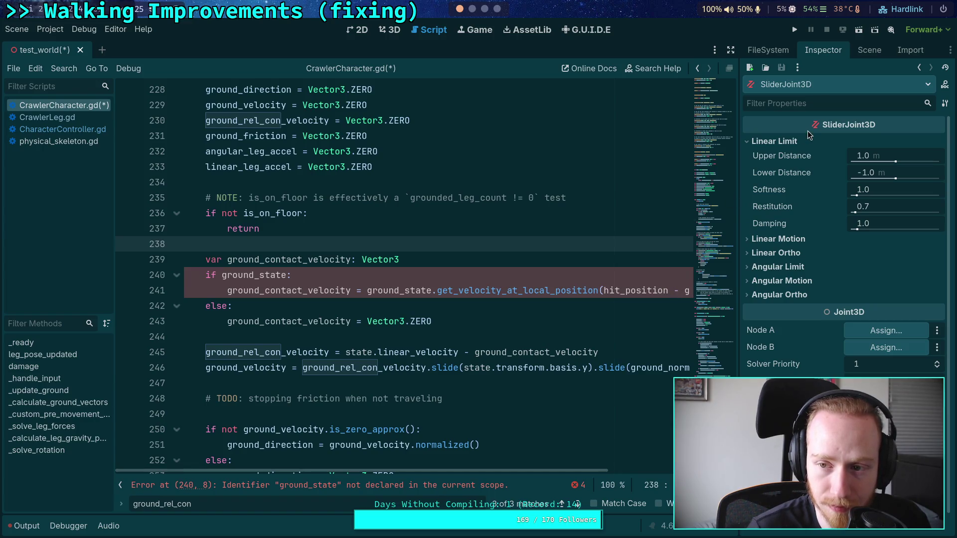
mouse_move(808, 135)
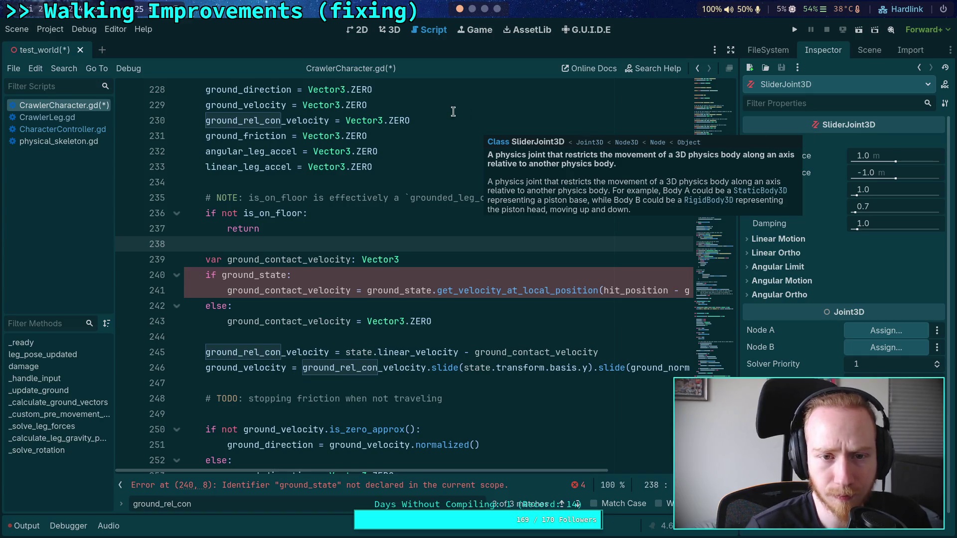
click(394, 30)
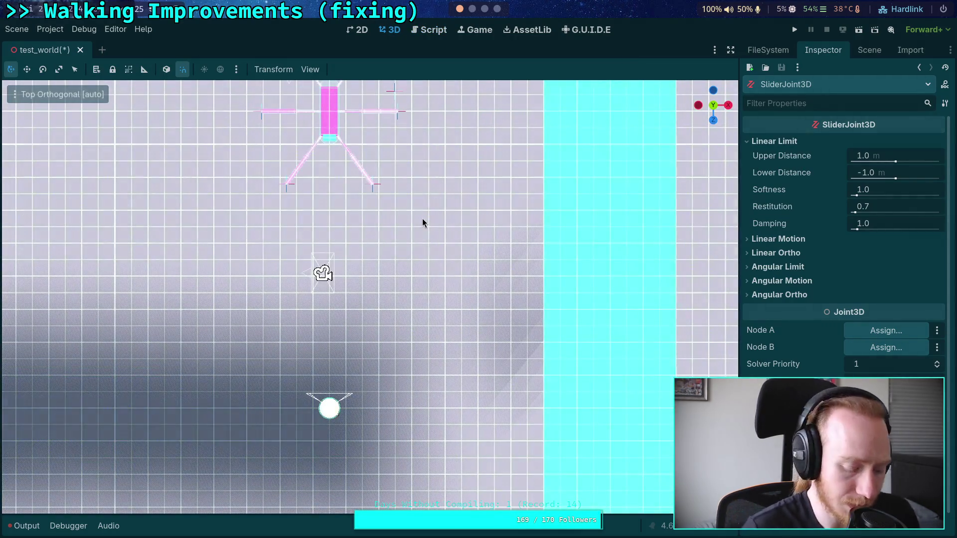
Frame and orbit the view around the new joint, then begin assigning Node A's body.
key(f)
mouse_move(421, 228)
mouse_down()
mouse_move(407, 331)
mouse_move(331, 186)
mouse_move(389, 221)
mouse_move(398, 353)
mouse_move(423, 267)
mouse_move(406, 355)
mouse_move(413, 240)
mouse_move(465, 331)
mouse_move(490, 280)
mouse_move(459, 294)
mouse_up()
scroll(390, 221, up, 10)
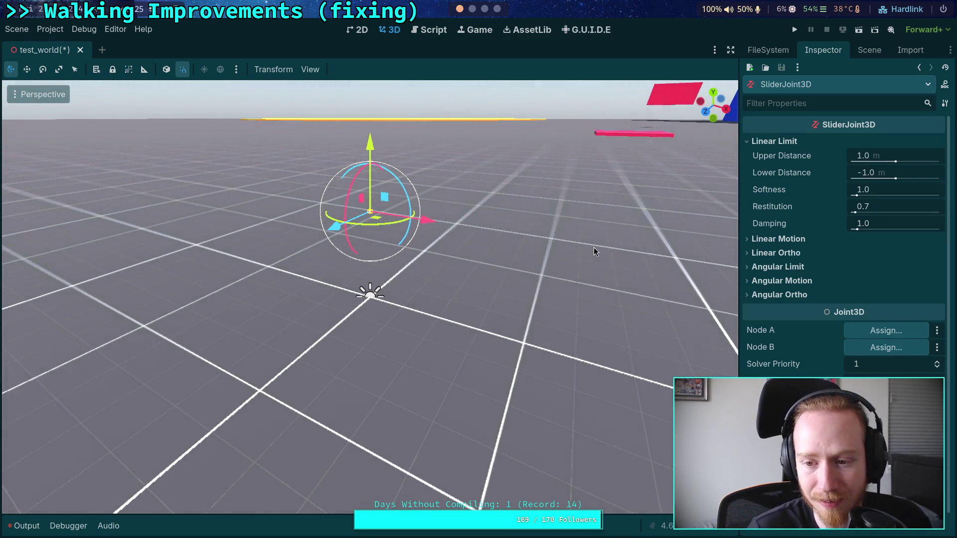
mouse_move(648, 205)
mouse_down()
mouse_move(916, 212)
mouse_move(930, 200)
mouse_up()
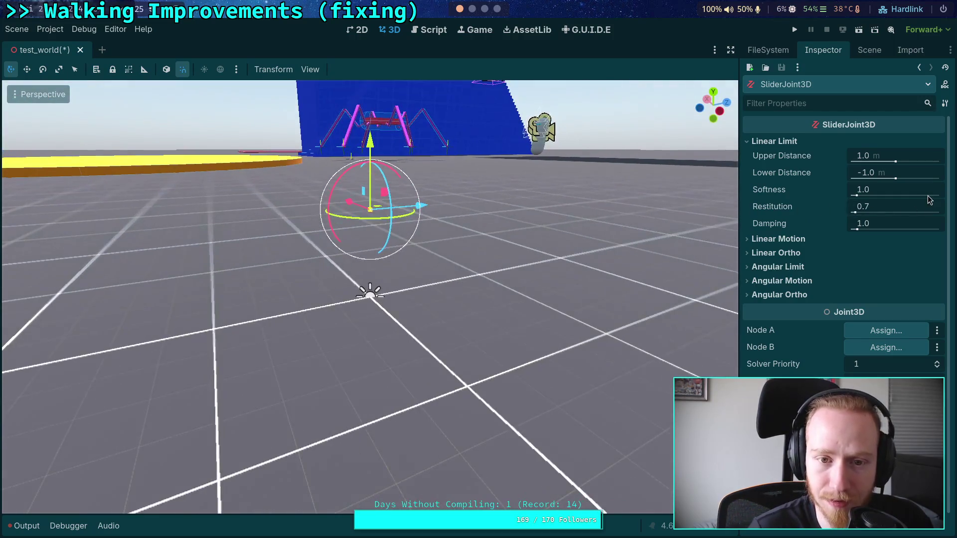
click(890, 338)
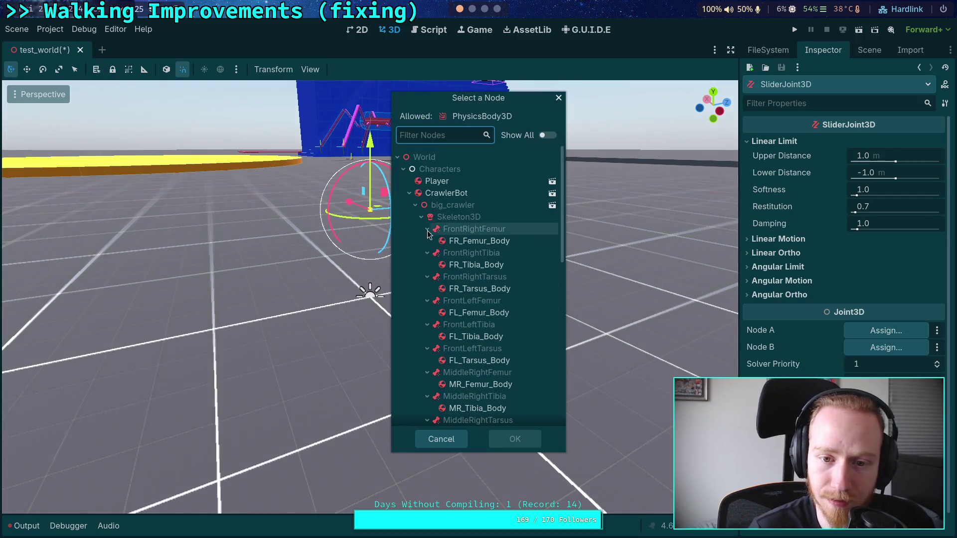
Assign Player as Node A and CrawlerBot as Node B of the SliderJoint3D.
click(409, 193)
click(437, 181)
click(525, 440)
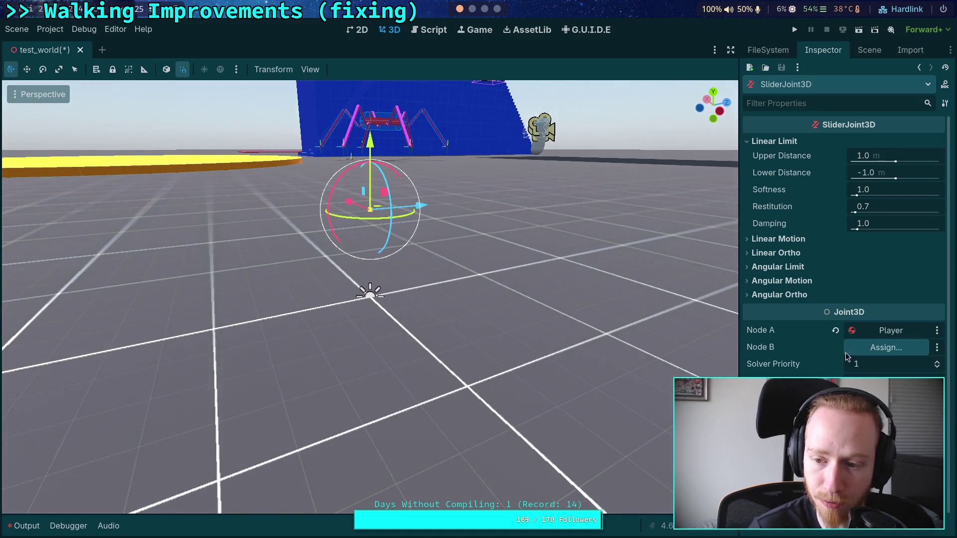
click(885, 348)
click(426, 197)
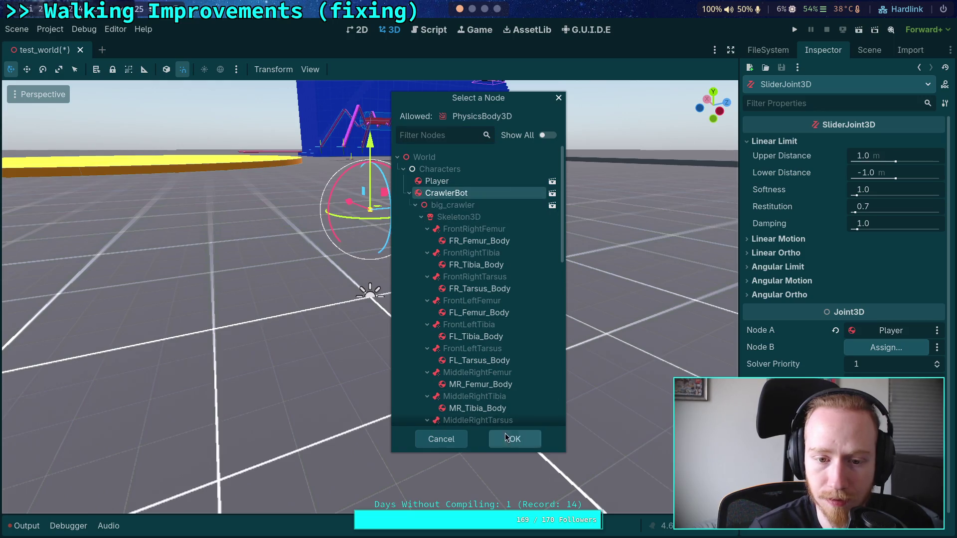
click(515, 439)
Move the joint left across the floor and re-centre the view on it.
scroll(528, 336, up, 3)
scroll(625, 310, down, 10)
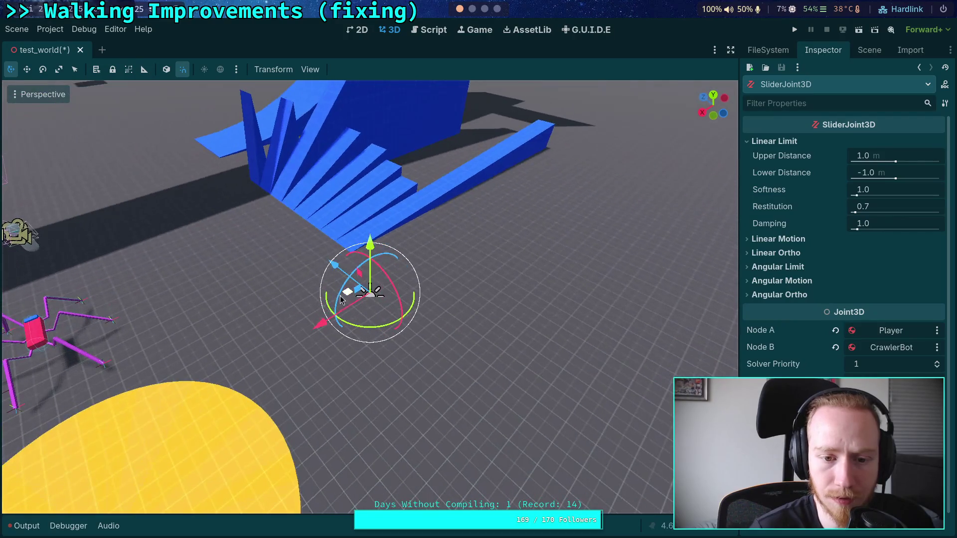
mouse_move(347, 292)
mouse_down()
mouse_move(18, 282)
mouse_move(100, 278)
mouse_up()
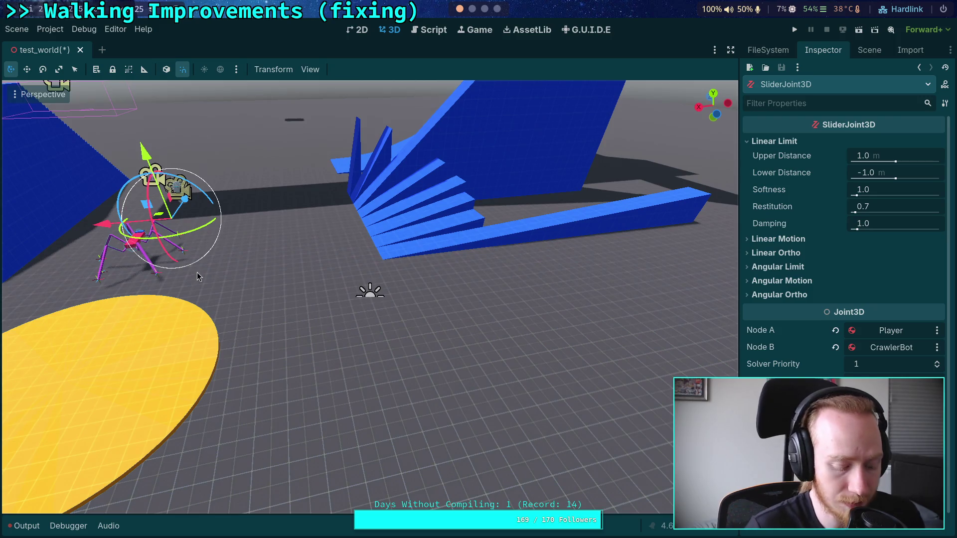
key(f)
drag(370, 379, 299, 349)
Toggle the joint gizmo display in the viewport and orbit around the joint.
click(310, 69)
mouse_move(459, 172)
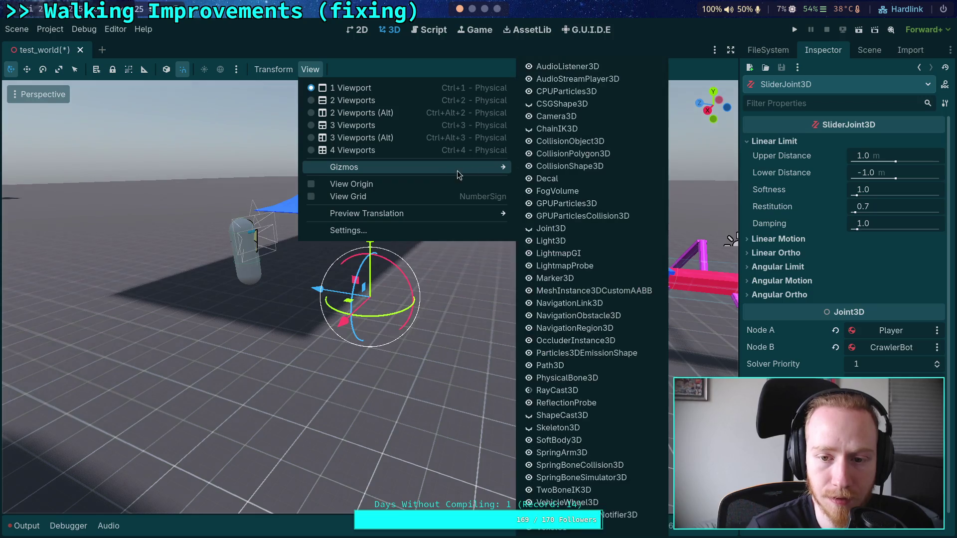
click(532, 231)
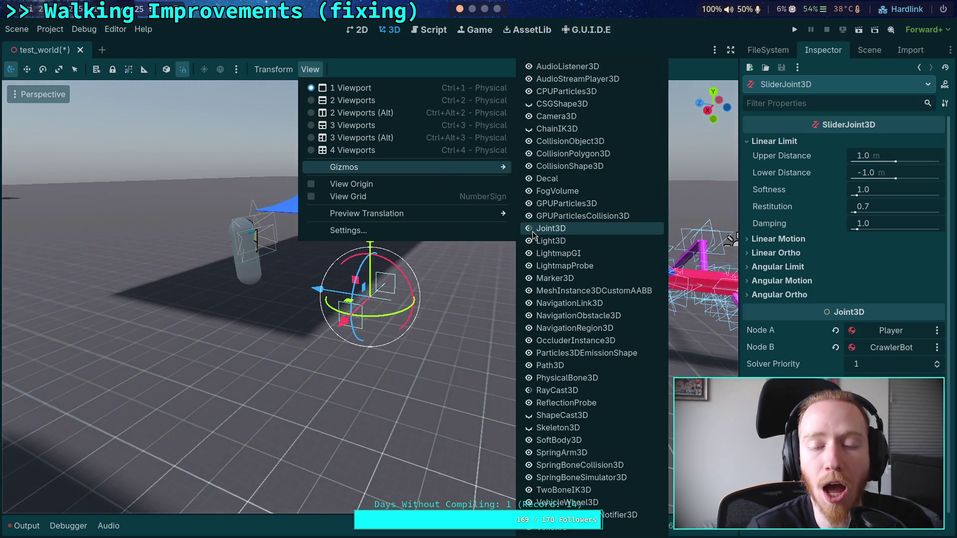
click(532, 231)
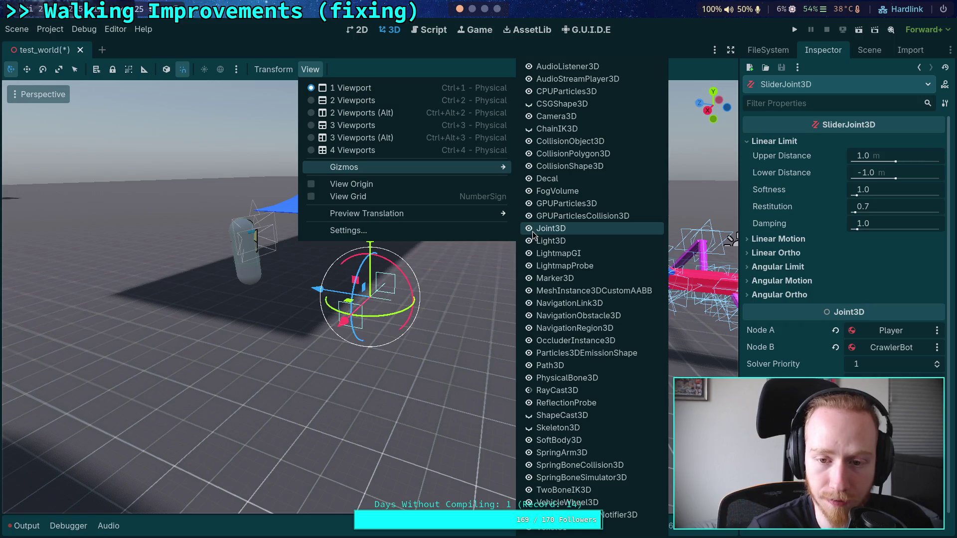
click(397, 211)
mouse_move(397, 212)
mouse_down()
mouse_move(322, 222)
mouse_move(430, 280)
mouse_move(487, 257)
mouse_move(508, 175)
mouse_up()
Set the joint's upper and lower linear distance limits to 0.
click(865, 156)
text(0)
key(Tab)
text(0)
click(778, 253)
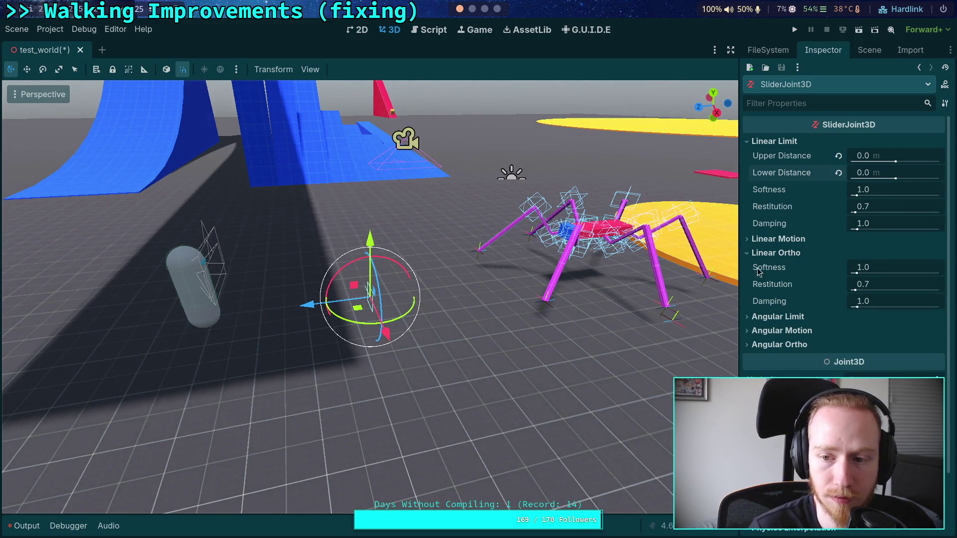
click(774, 254)
Glance at the output log, orbit the view again, then switch to the terminal.
click(22, 526)
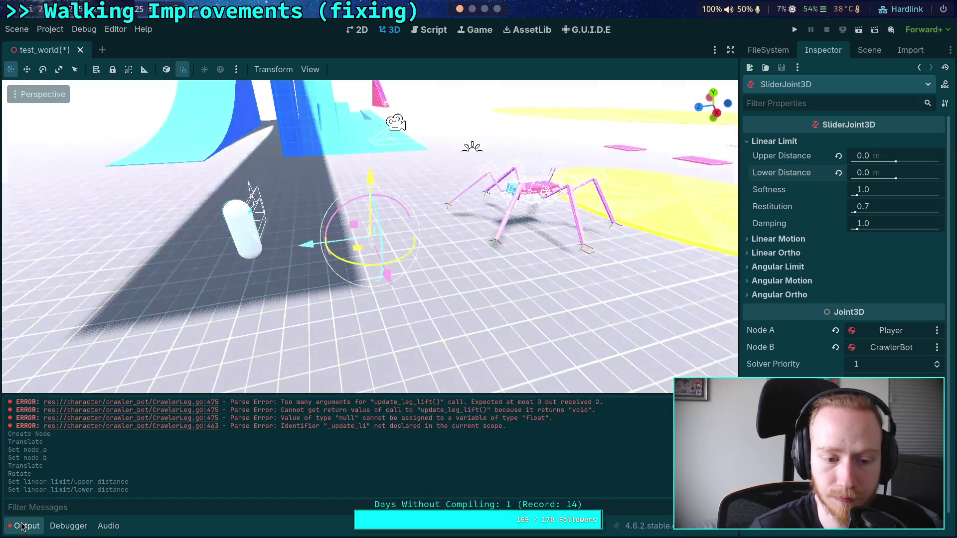
click(22, 526)
scroll(281, 380, up, 3)
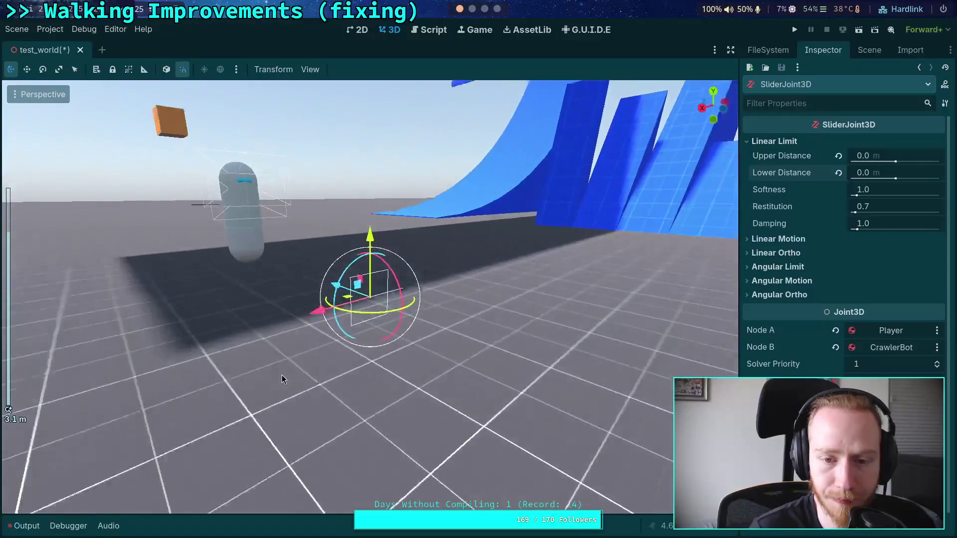
mouse_move(281, 379)
mouse_down()
mouse_move(331, 377)
mouse_move(275, 390)
mouse_move(320, 403)
mouse_up()
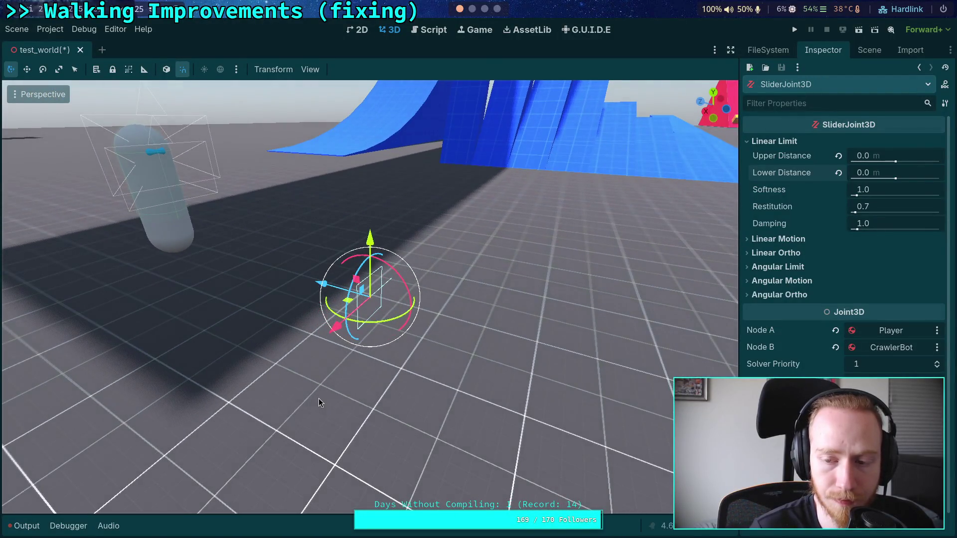
click(472, 8)
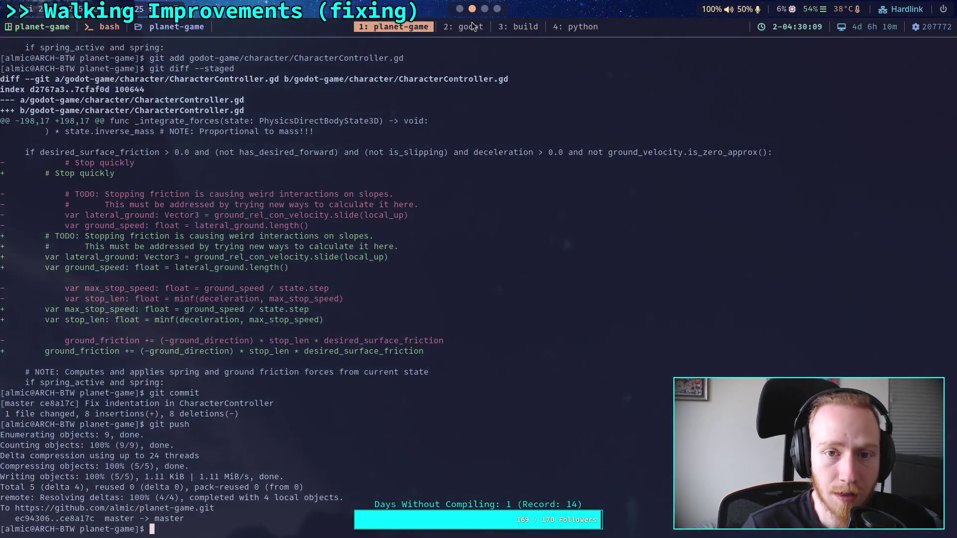
Open jolt_slider_joint_3d.cpp in Neovim through the file finder.
click(513, 194)
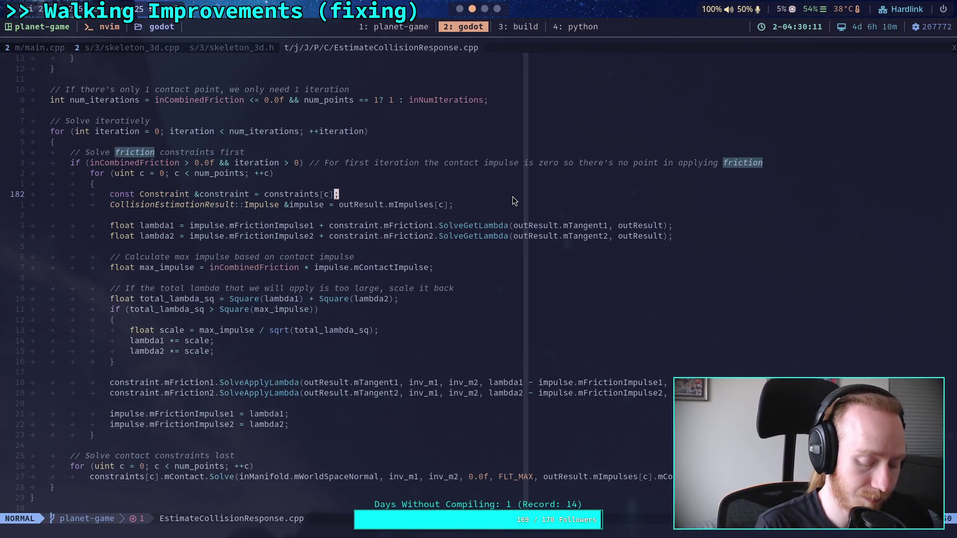
key(ctrl+p)
text(slide)
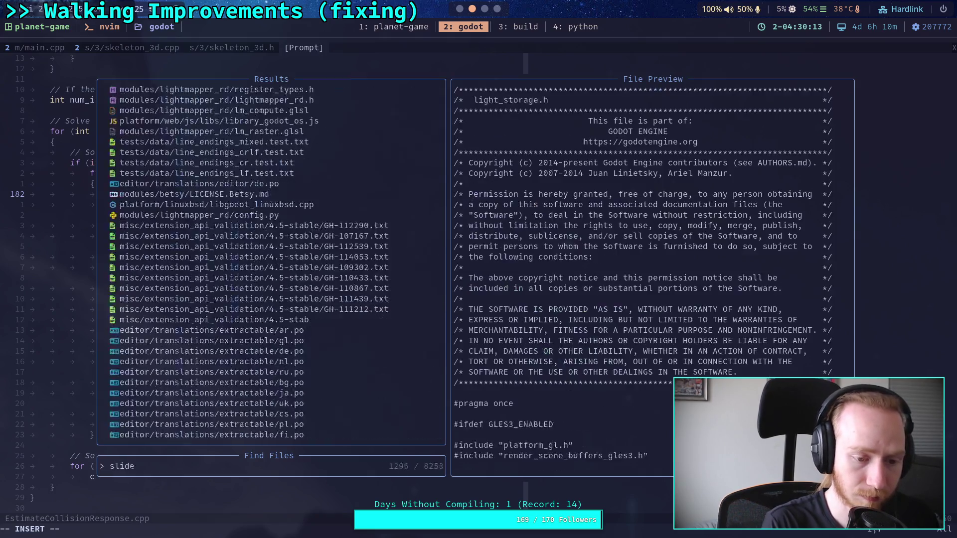
text(r_qu)
key(BackSpace)
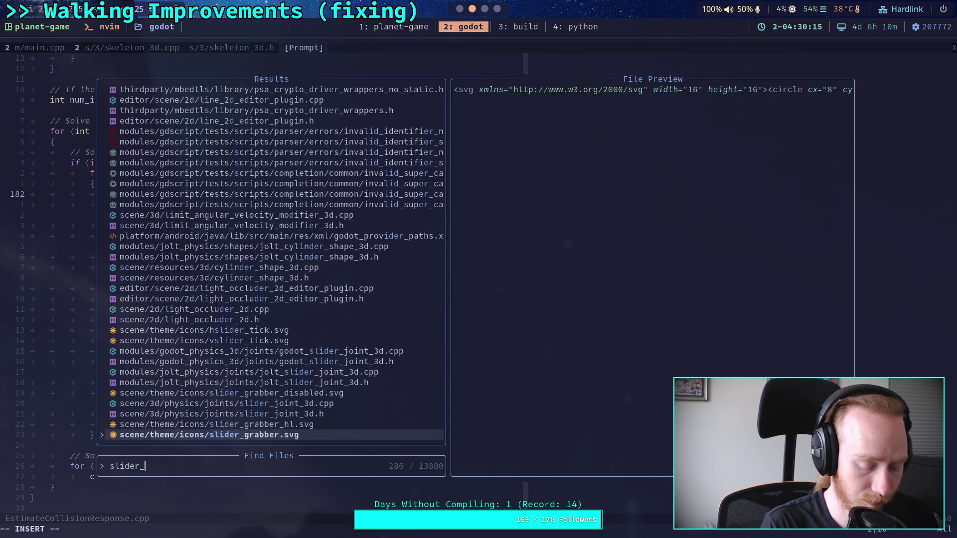
text(joi)
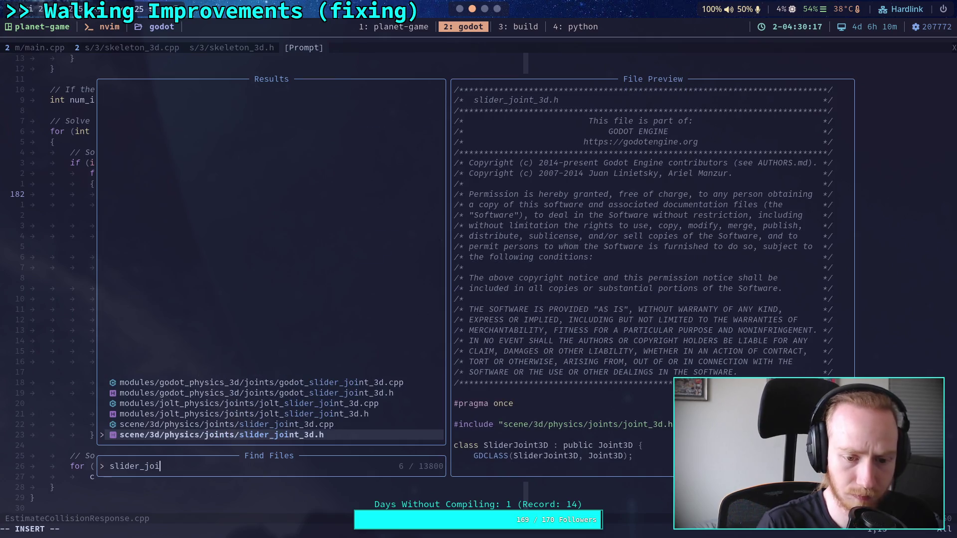
key(Up)
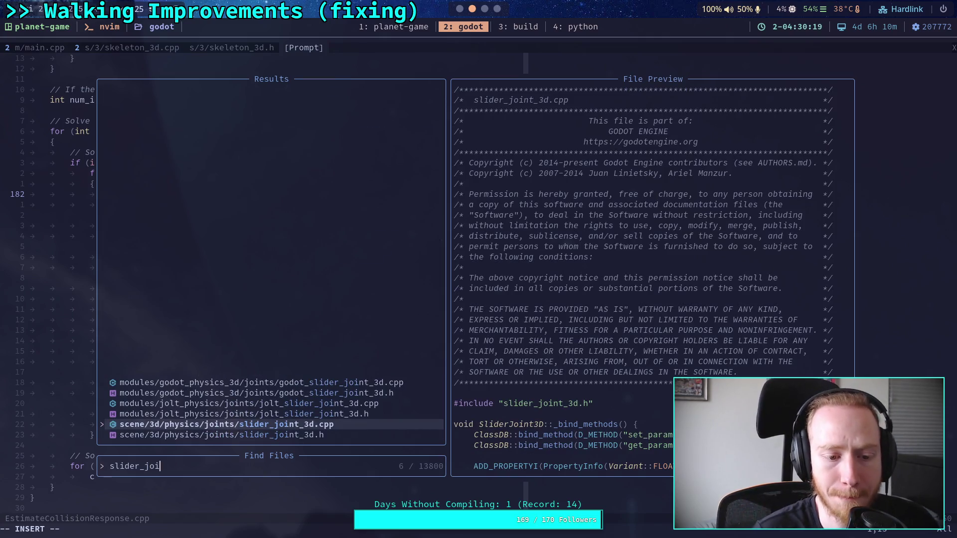
key(Up)
key(Up)
key(Return)
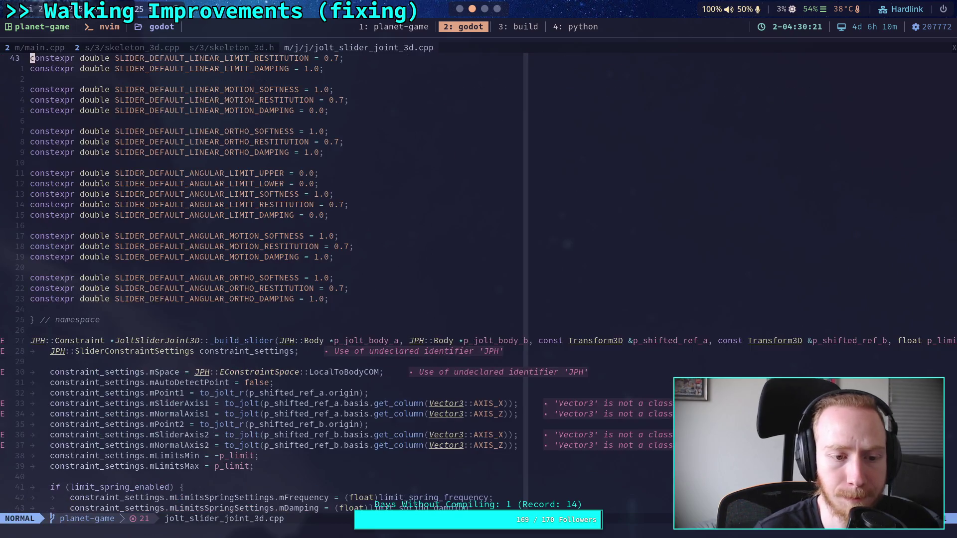
Read the _build_fixed function and the mLimitsMax line, then return to Godot.
key(j)
key(j)
key(j)
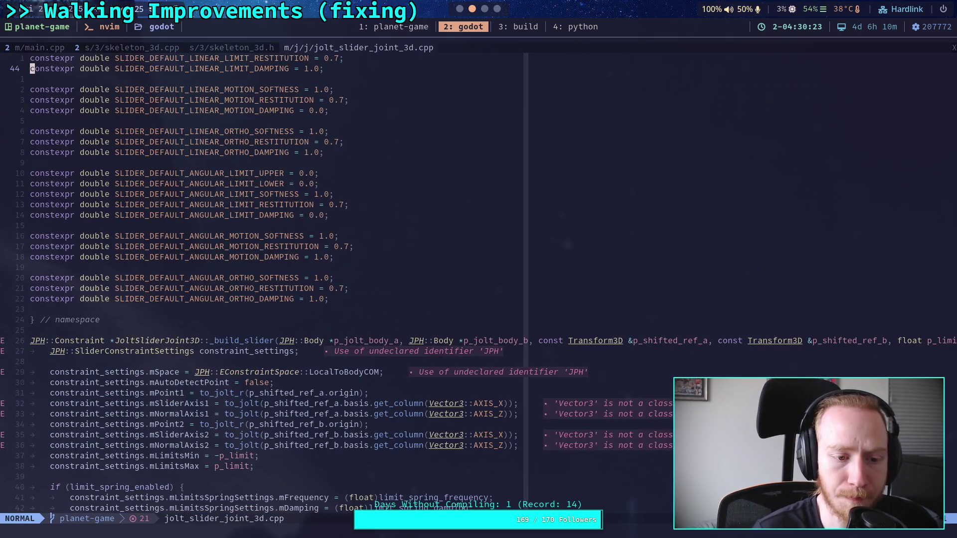
key(j)
key(j)
key(j)
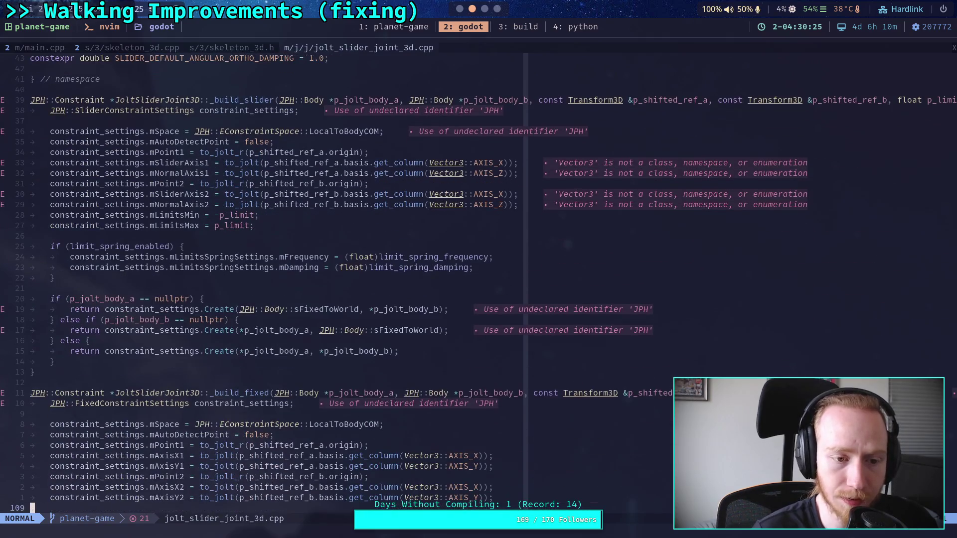
key(k)
key(k)
key(k)
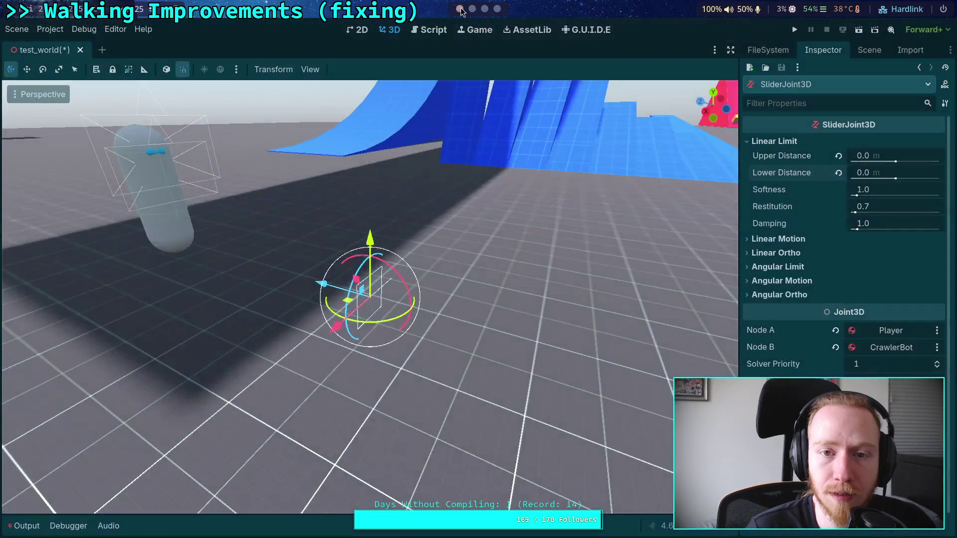
click(460, 8)
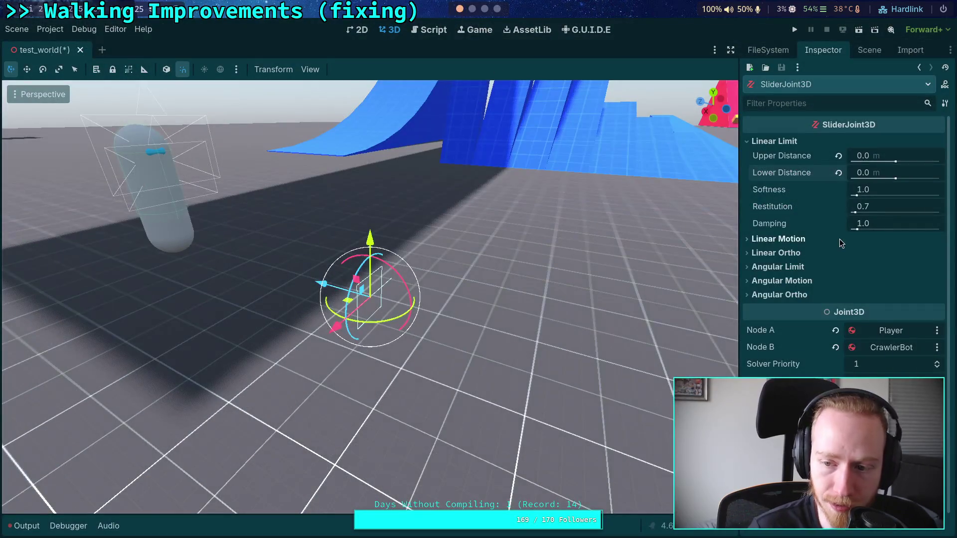
Try a 26° upper angle and a negative lower angle, then reset both to 0°.
click(799, 269)
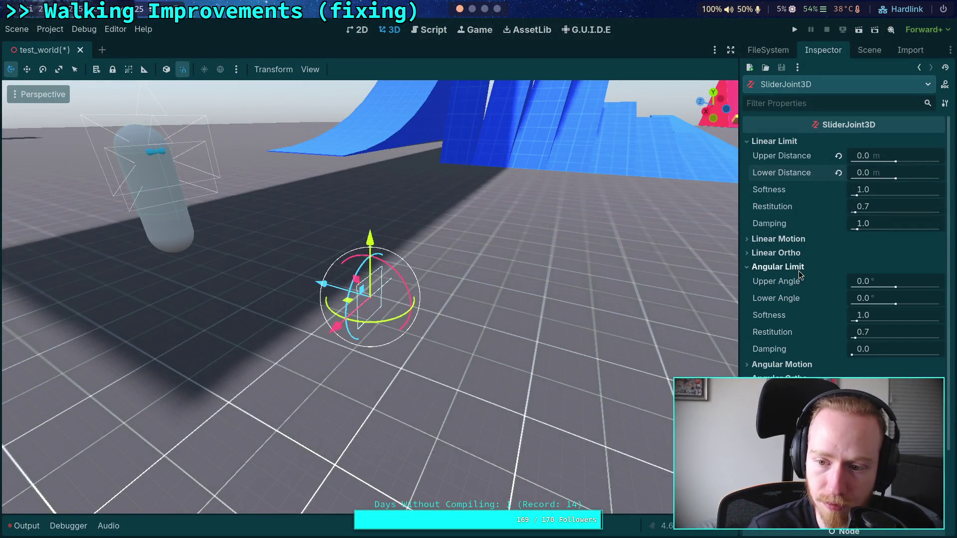
mouse_move(784, 284)
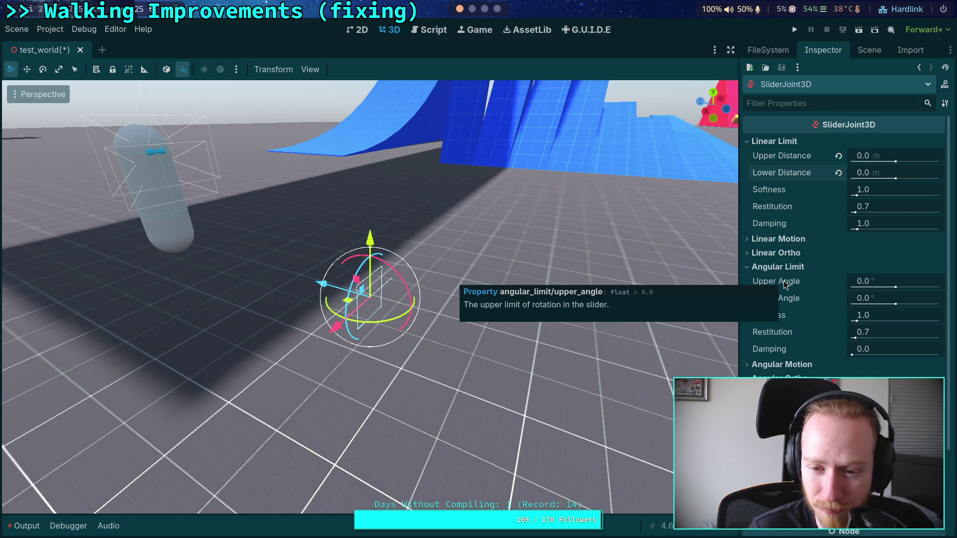
mouse_move(882, 281)
mouse_down()
mouse_move(898, 281)
mouse_move(883, 282)
mouse_move(897, 281)
mouse_move(884, 298)
mouse_up()
mouse_move(616, 309)
mouse_down()
mouse_move(474, 264)
mouse_move(475, 275)
mouse_up()
click(839, 298)
click(838, 281)
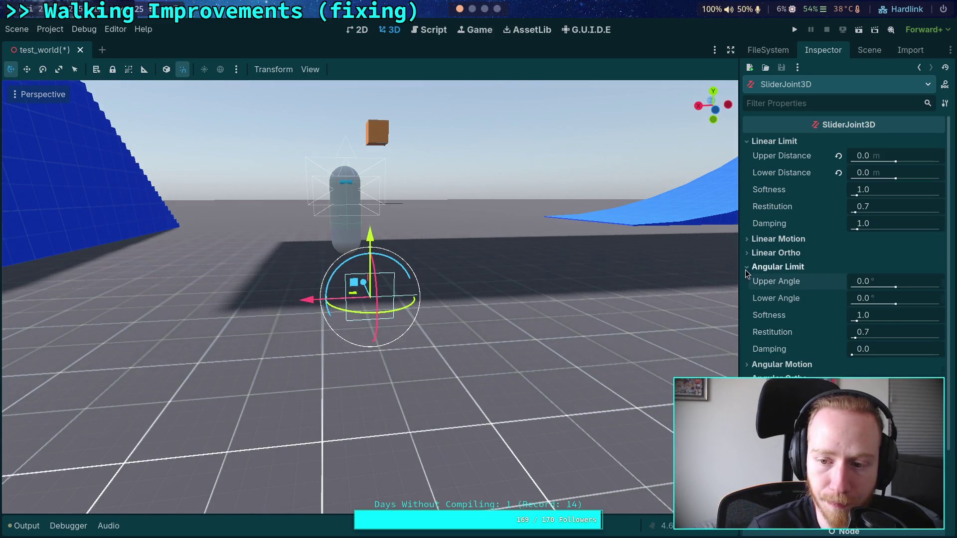
click(767, 267)
scroll(485, 10, down, 2)
scroll(485, 10, down, 1)
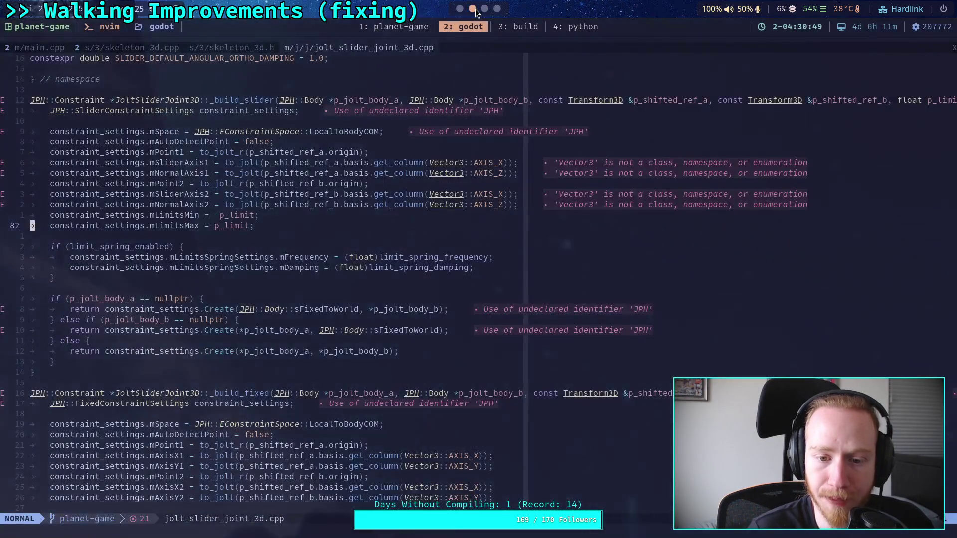
Back in Godot, inspect the slider joint's Linear Ortho and Angular Ortho settings.
scroll(485, 10, up, 1)
click(454, 10)
click(773, 252)
click(772, 254)
click(778, 294)
click(778, 295)
In Neovim's jolt_slider_joint_3d.cpp, review the mLimitsMin/mLimitsMax lines and move down to mAxisX2.
key(super+3)
click(471, 16)
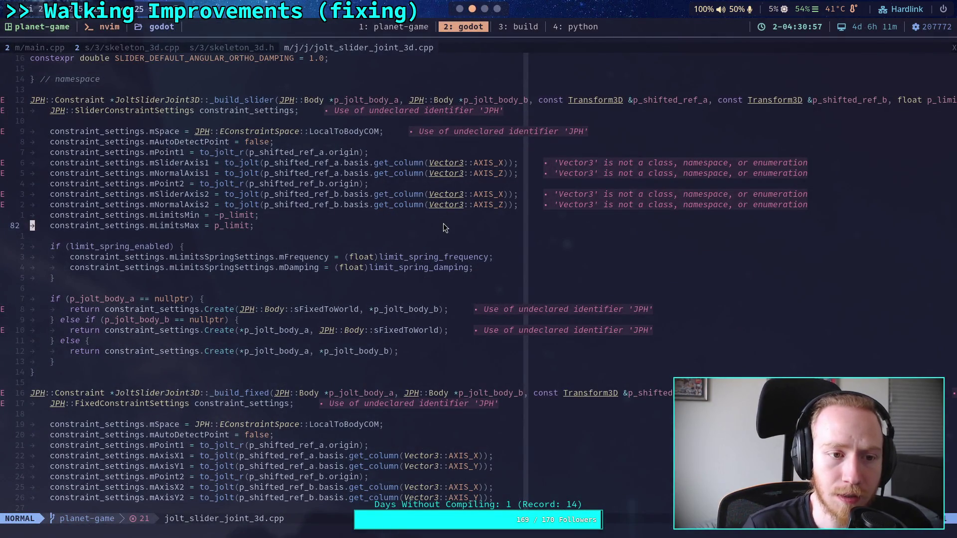
click(412, 229)
click(408, 240)
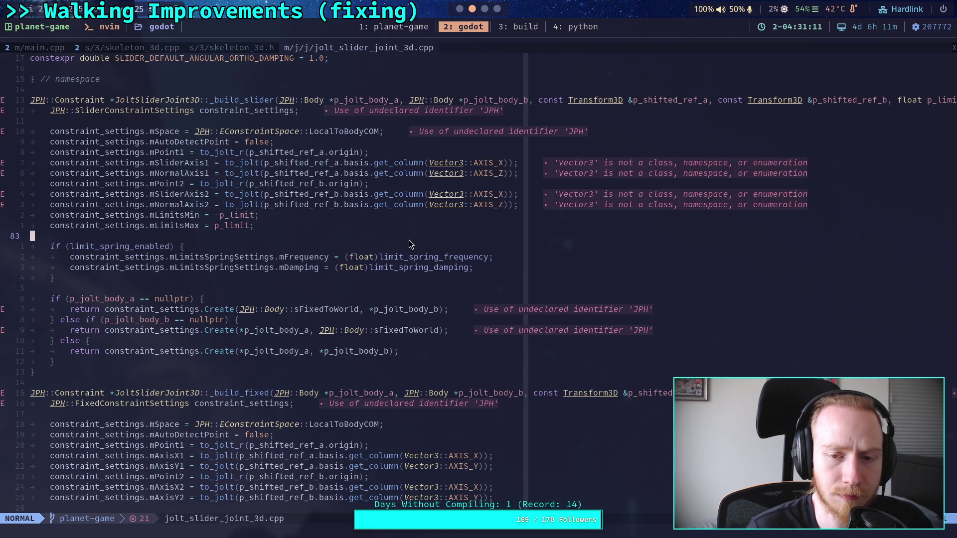
mouse_move(249, 225)
mouse_down()
mouse_move(273, 204)
mouse_move(143, 217)
mouse_move(206, 228)
mouse_move(135, 215)
mouse_up()
click(251, 228)
click(269, 236)
scroll(272, 244, down, 3)
scroll(271, 244, down, 3)
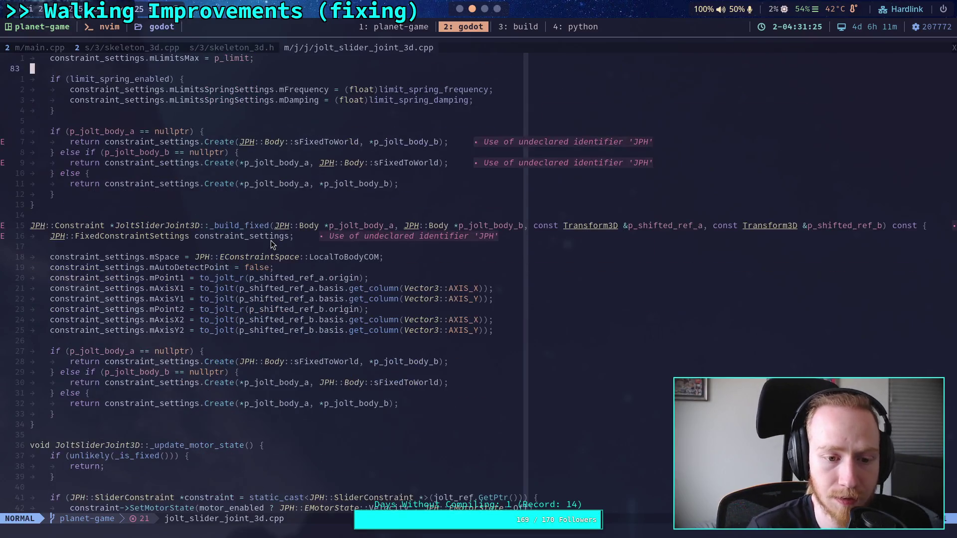
scroll(271, 240, down, 2)
click(260, 275)
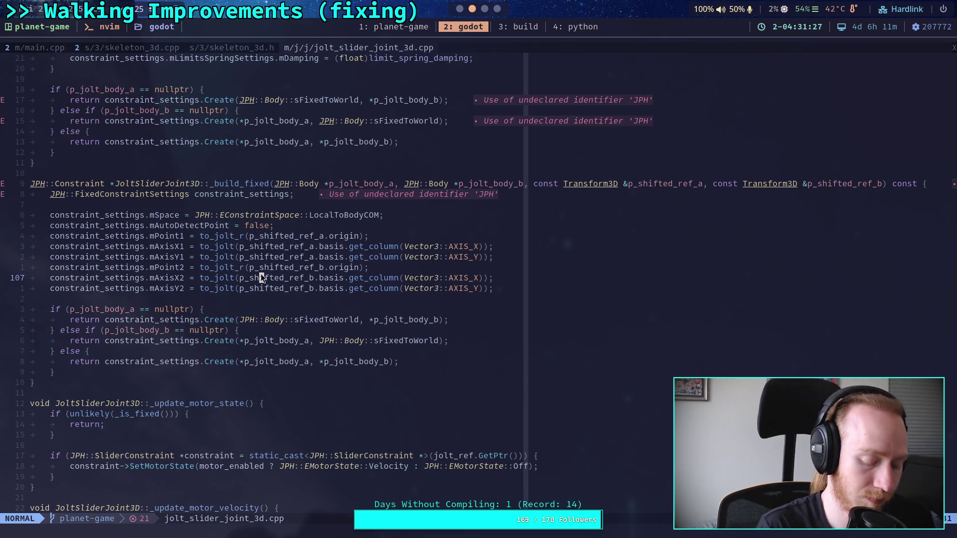
Search for _is_fixed and step through its checks in rebuild, _update_motor_limit and get_applied_force.
text(/_build_fixed)
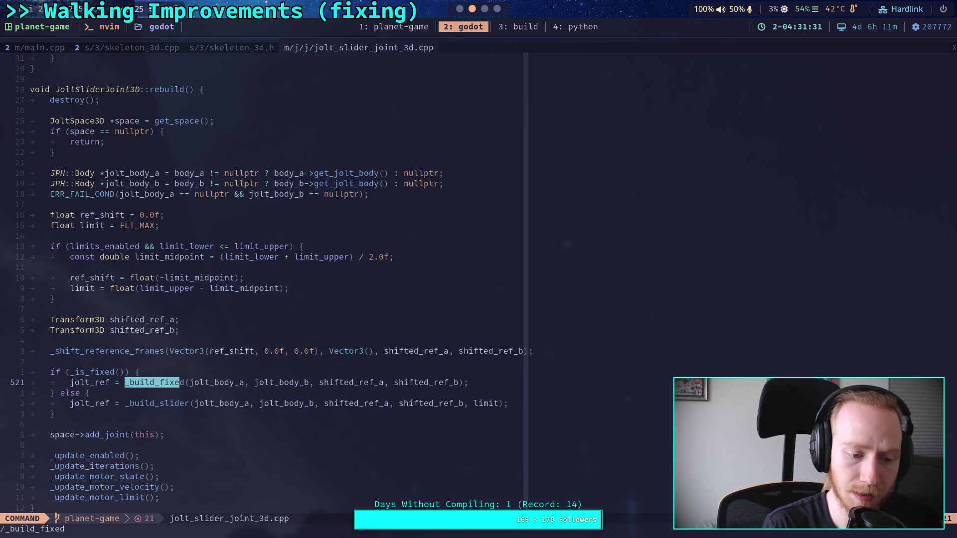
key(BackSpace)
key(BackSpace)
key(BackSpace)
text(is_fix)
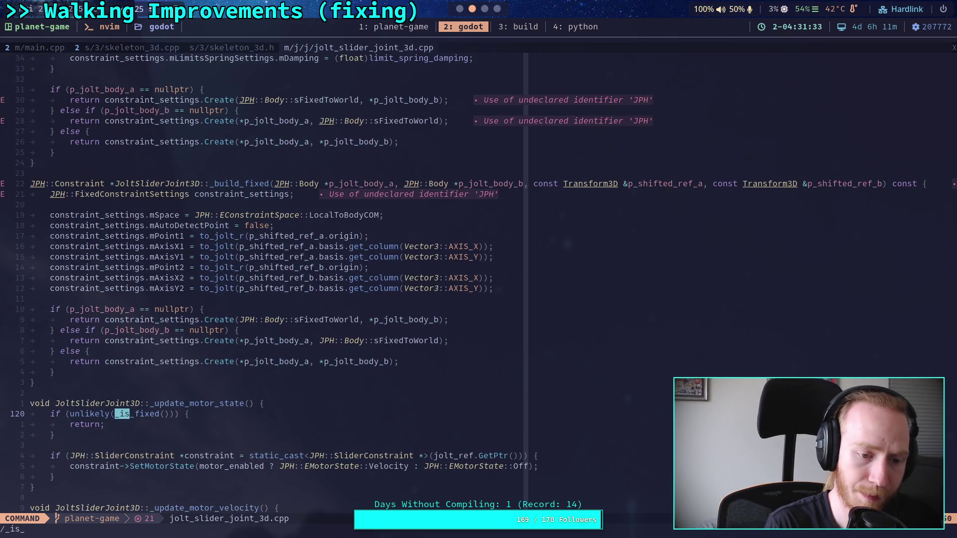
key(Return)
key(n)
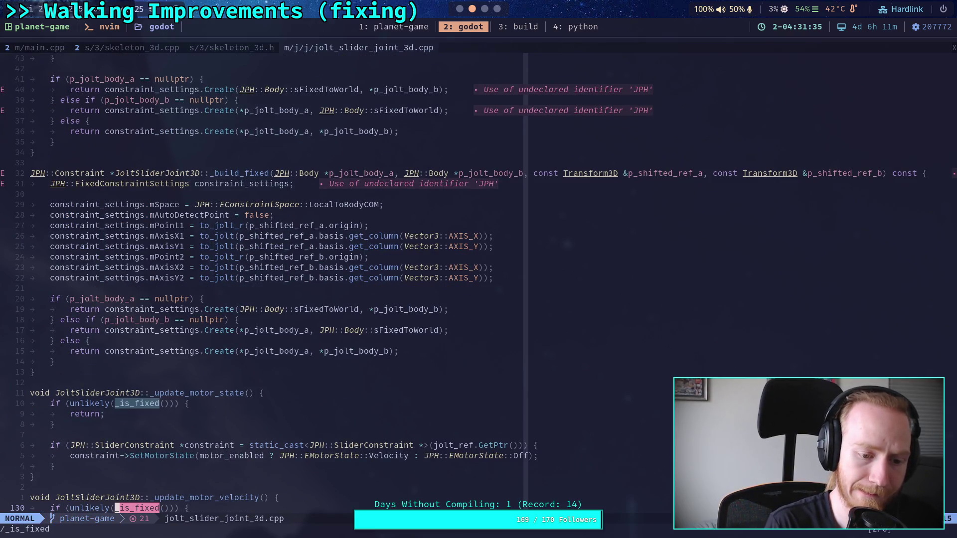
key(n)
key(n)
key(slash)
key(Up)
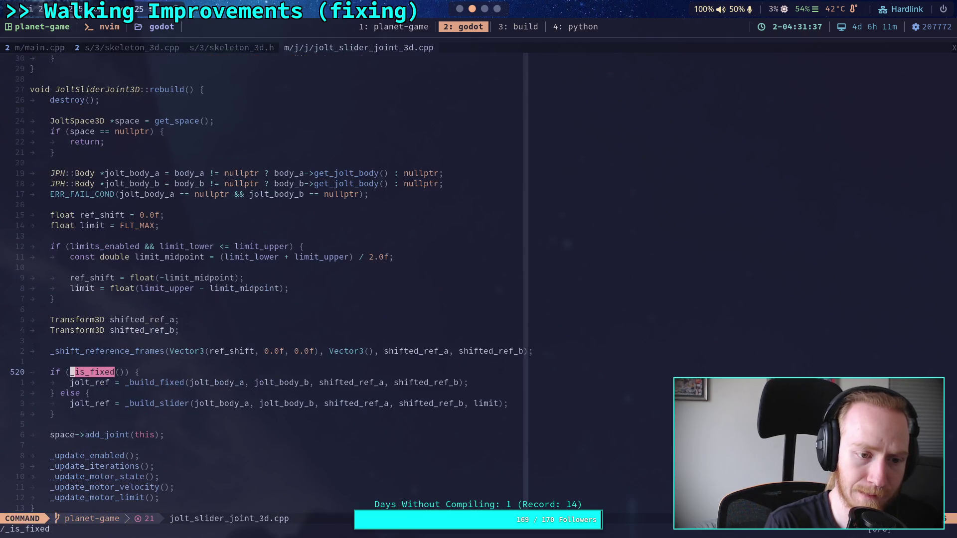
key(Return)
key(slash)
key(Up)
key(ctrl+g)
key(ctrl+g)
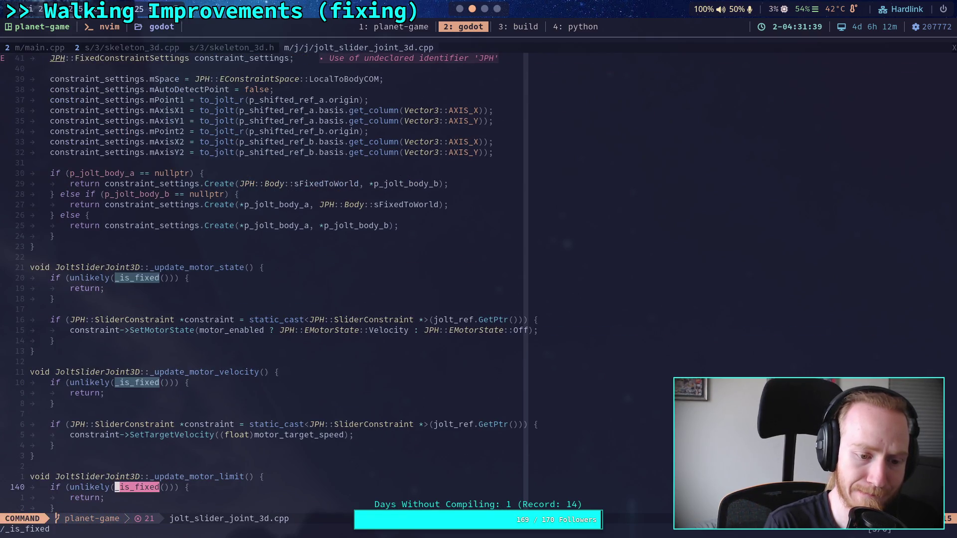
key(ctrl+g)
key(Return)
Search '::_isfixed' to list every _is_fixed use, and open the file finder.
key(slash)
text(::)
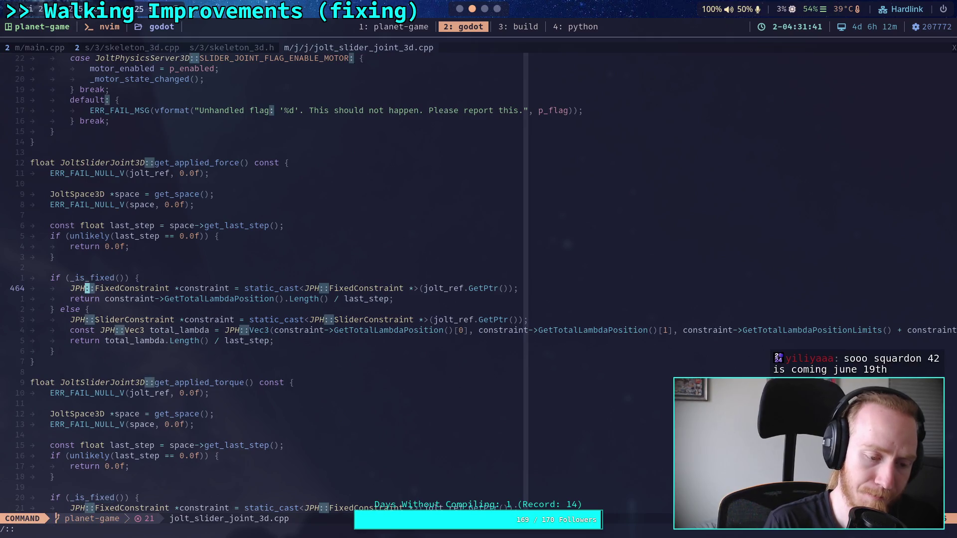
text(_isfixed)
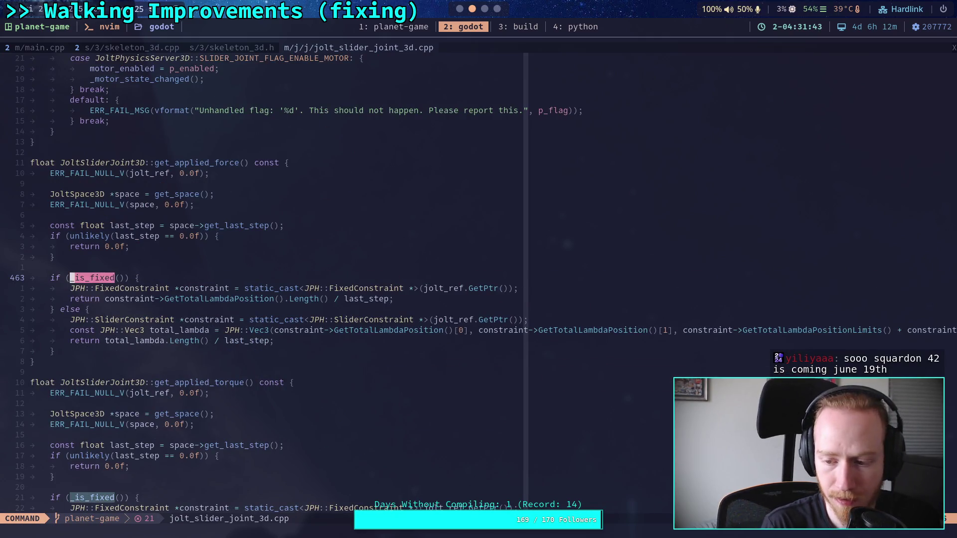
key(Return)
key(space)
key(f)
key(f)
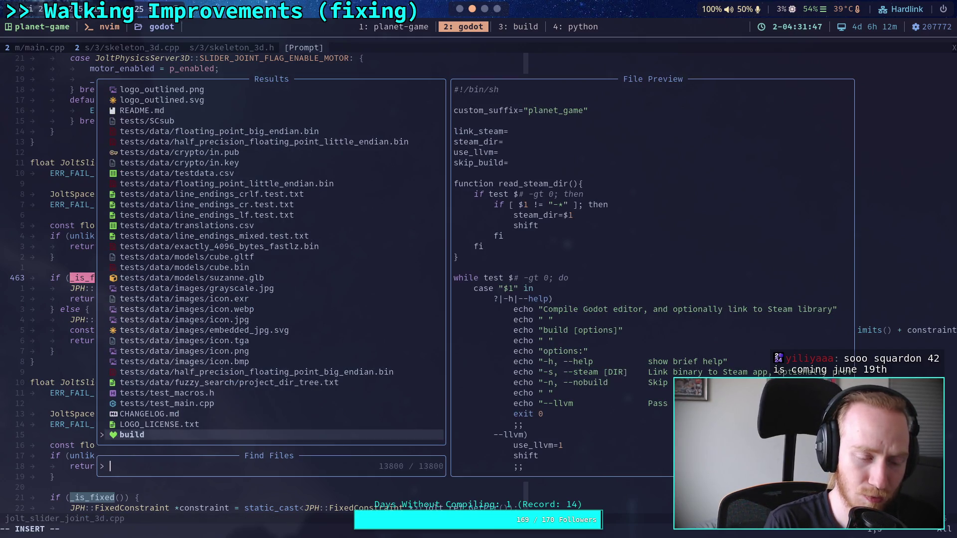
Find and open jolt_slider_joint_3d.h, then page down to its member declarations, including _is_fixed.
text(jo)
key(BackSpace)
key(BackSpace)
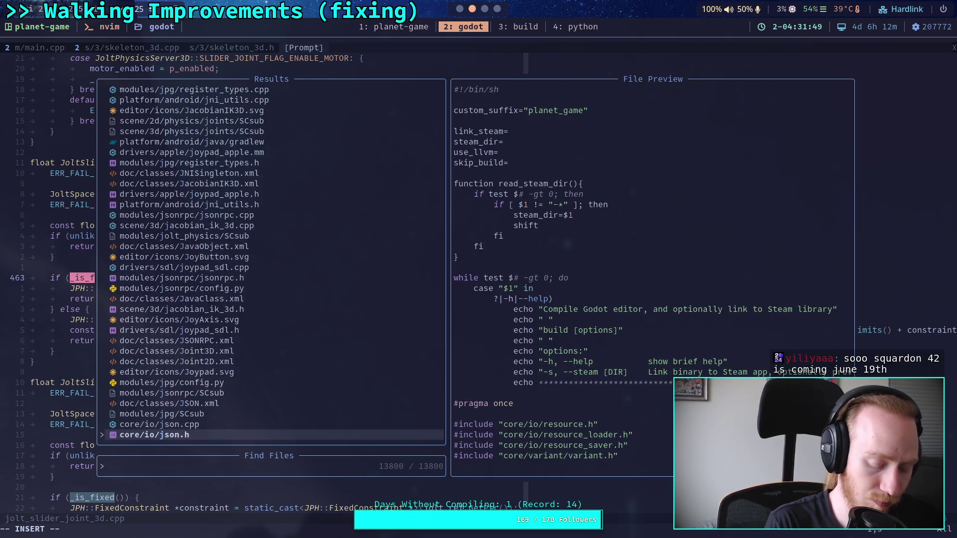
text(slider_qu)
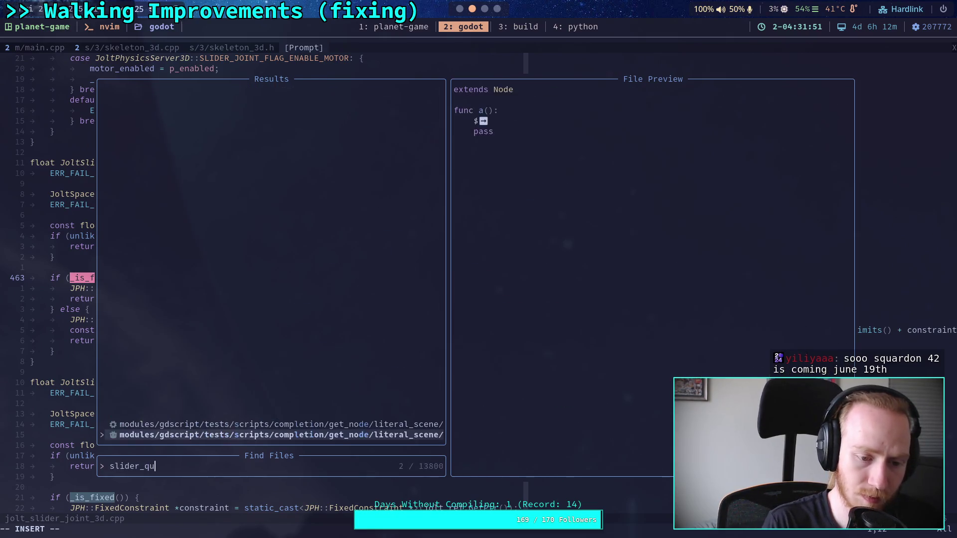
key(BackSpace)
key(BackSpace)
text(jo)
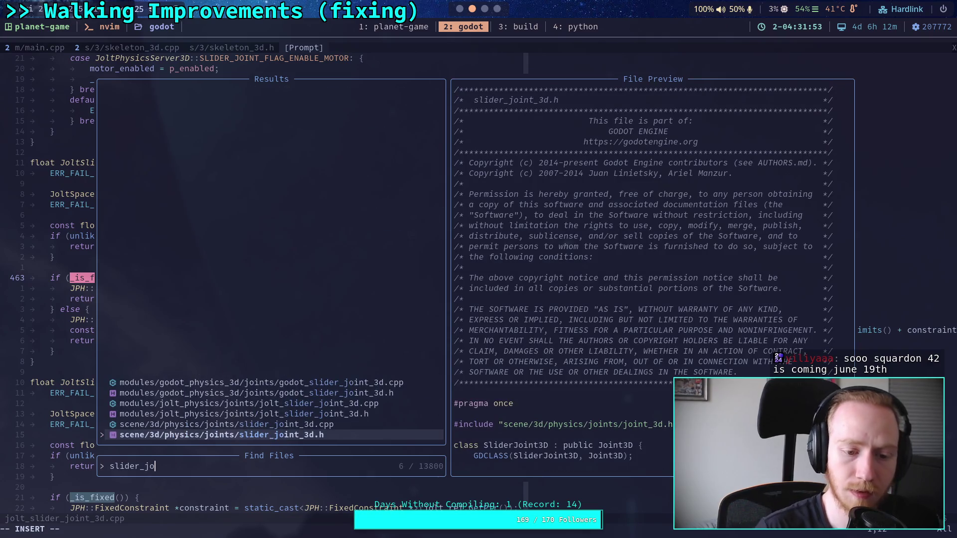
key(Up)
key(Up)
key(Return)
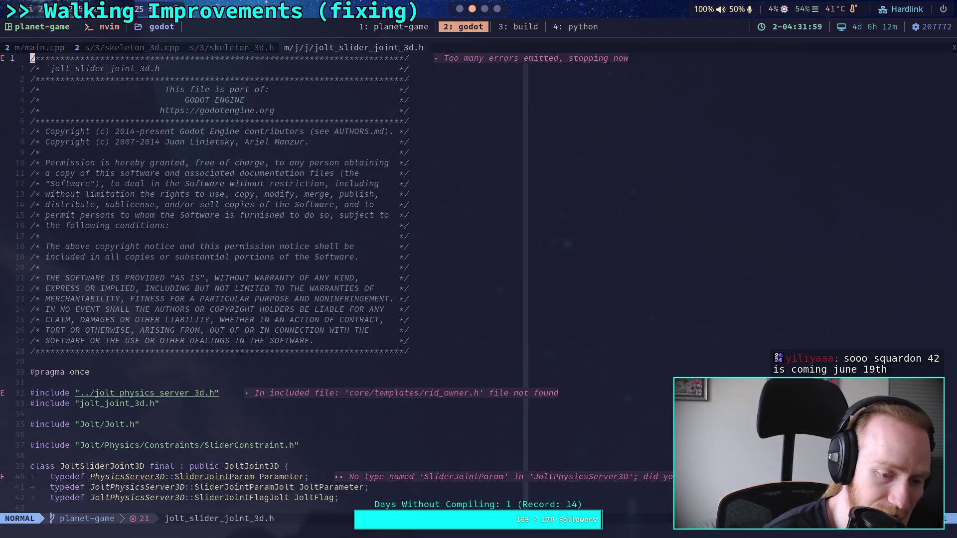
key(ctrl+f)
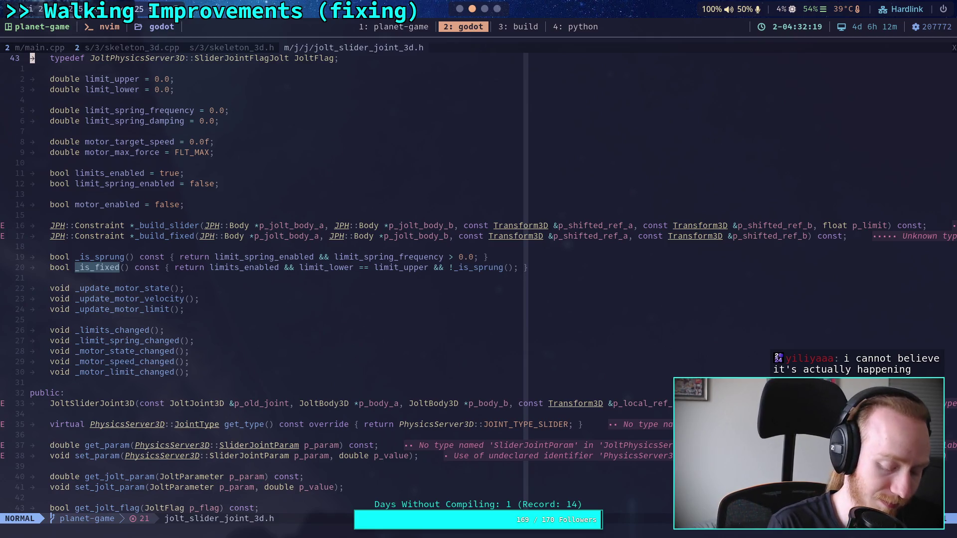
key(space)
Search 'slider_j' in the file finder and open jolt_slider_joint_3d.cpp.
key(f)
key(f)
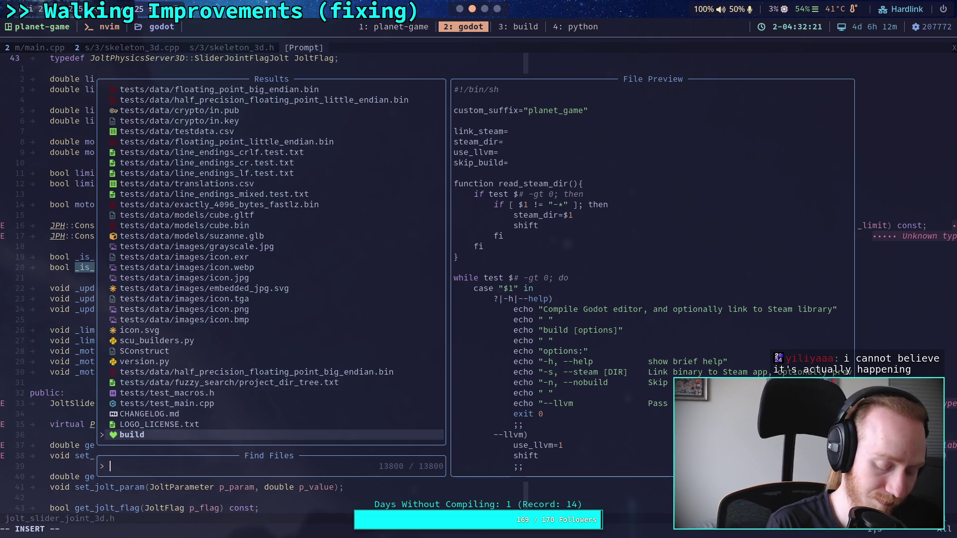
text(slider_)
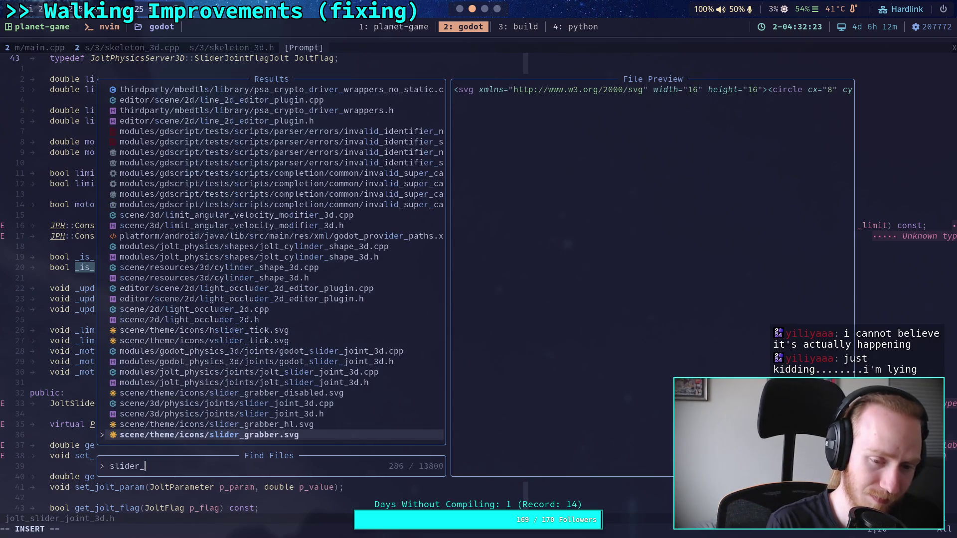
text(j)
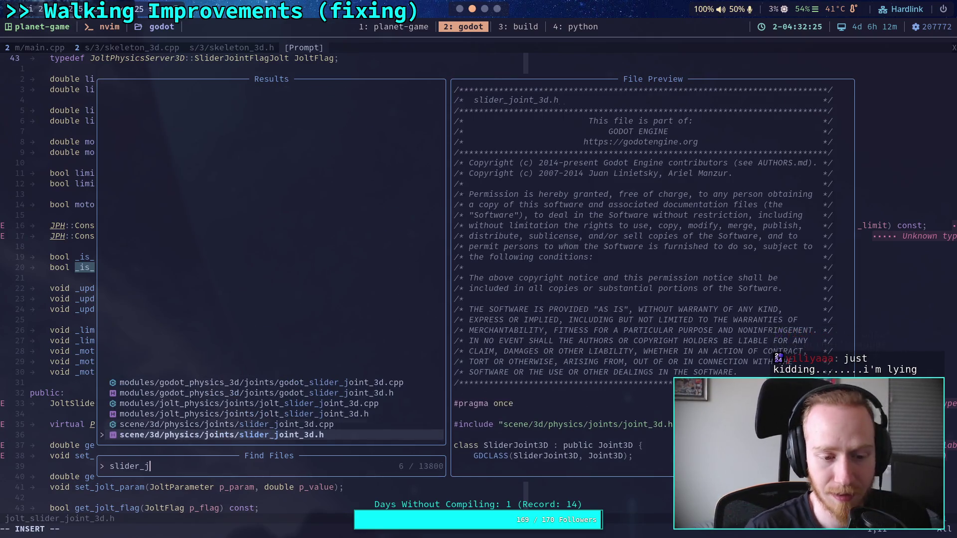
key(Up)
key(Up)
key(Up)
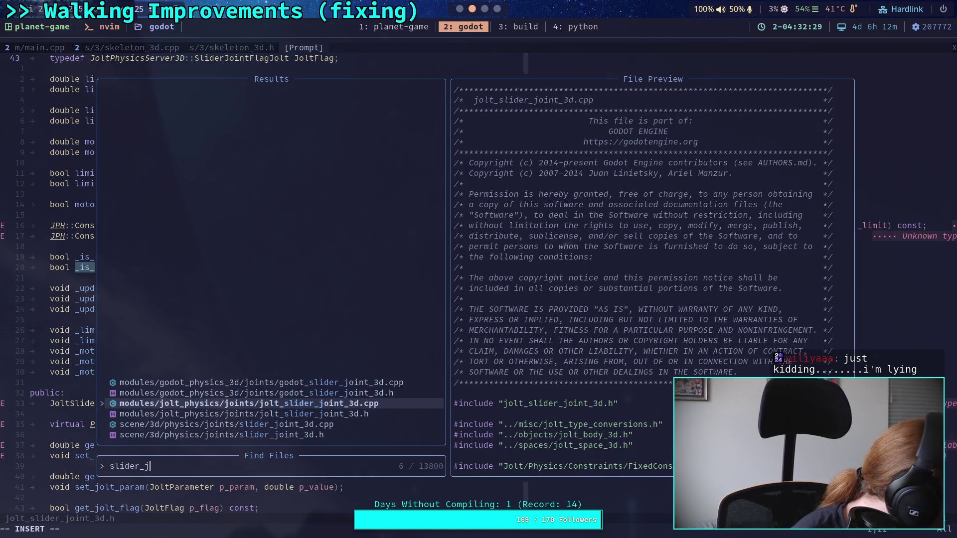
key(Return)
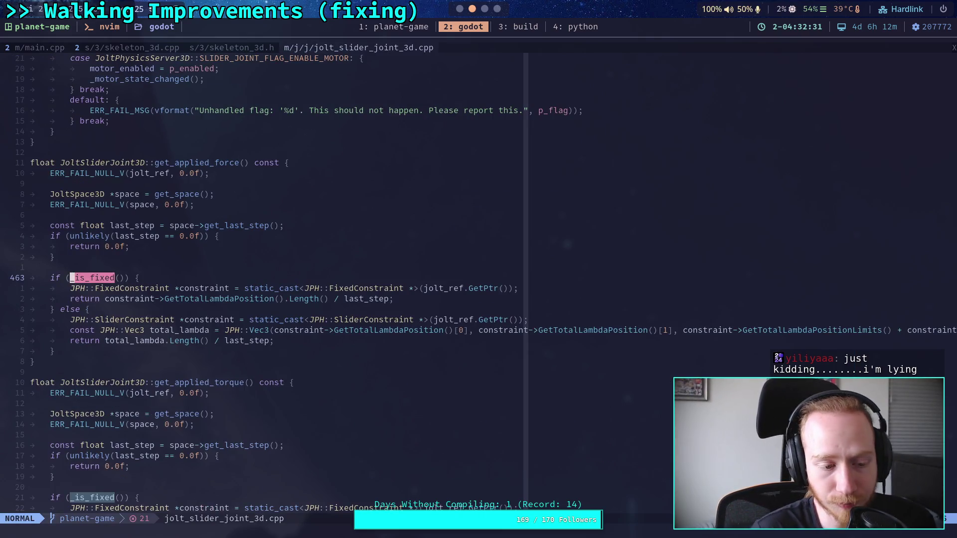
Page from rebuild and get_applied_force up to the default constants, then down to _build_fixed.
click(33, 508)
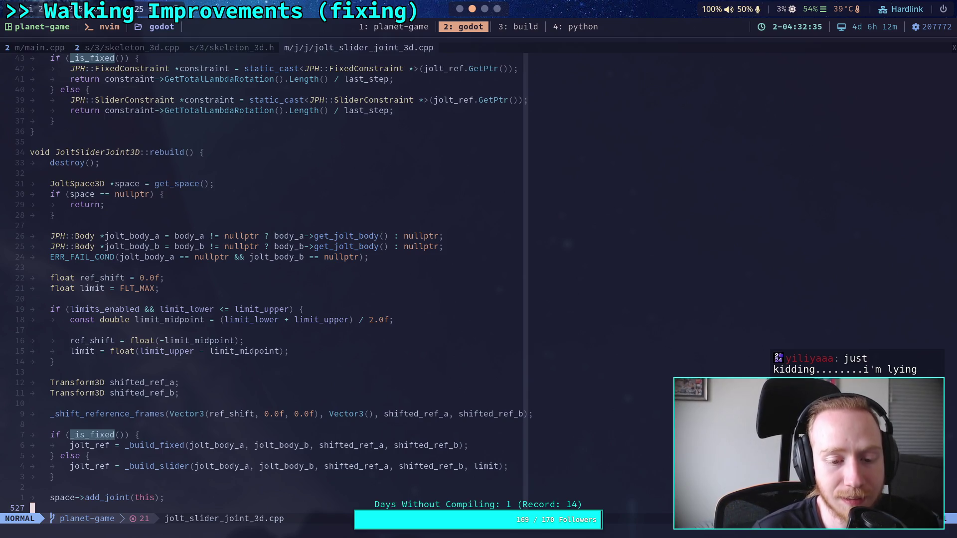
key(ctrl+b)
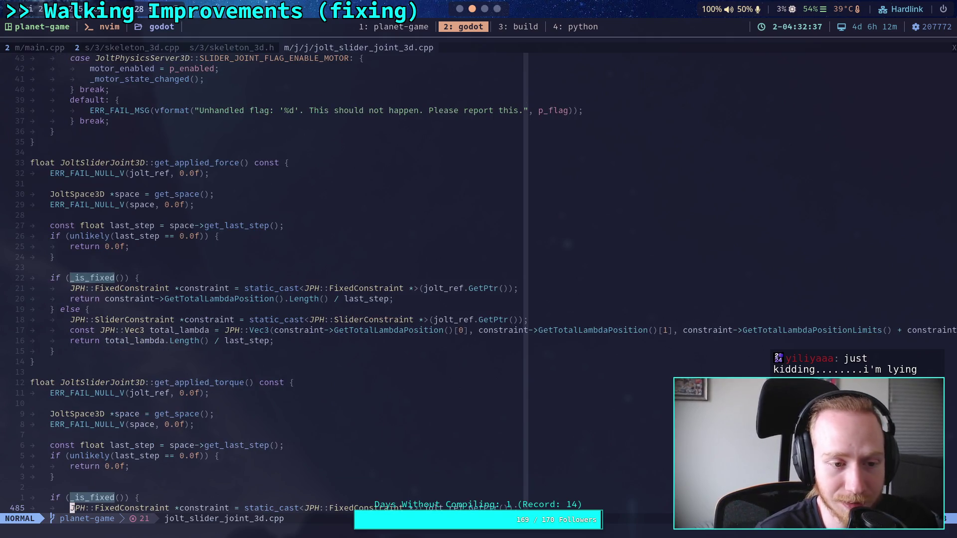
key(ctrl+f)
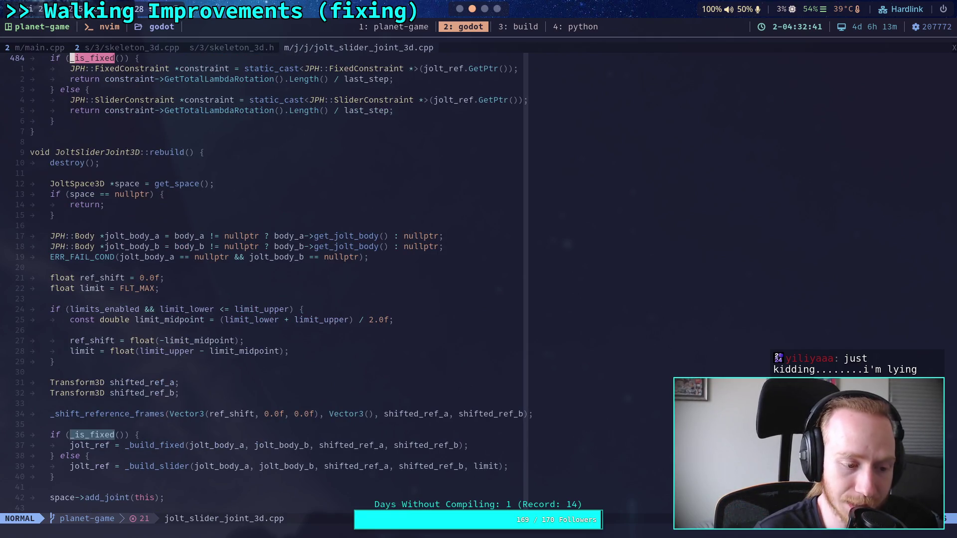
key(ctrl+b)
key(ctrl+b)
key(ctrl+b)
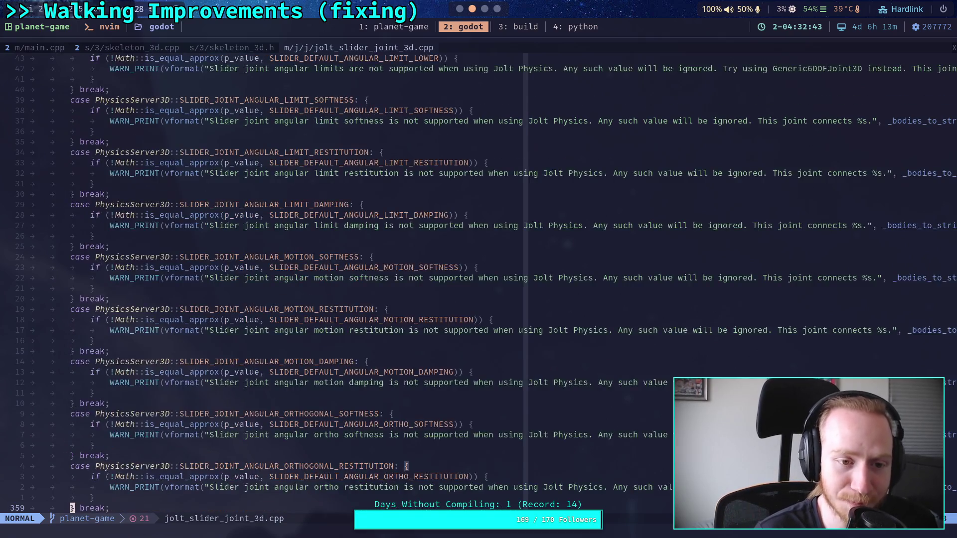
key(ctrl+b)
key(ctrl+b)
key(ctrl+b)
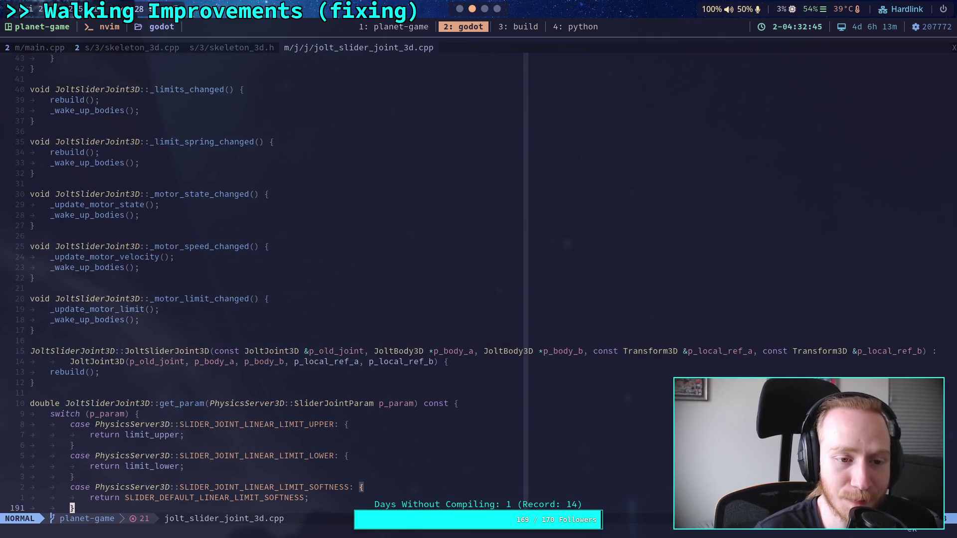
key(k)
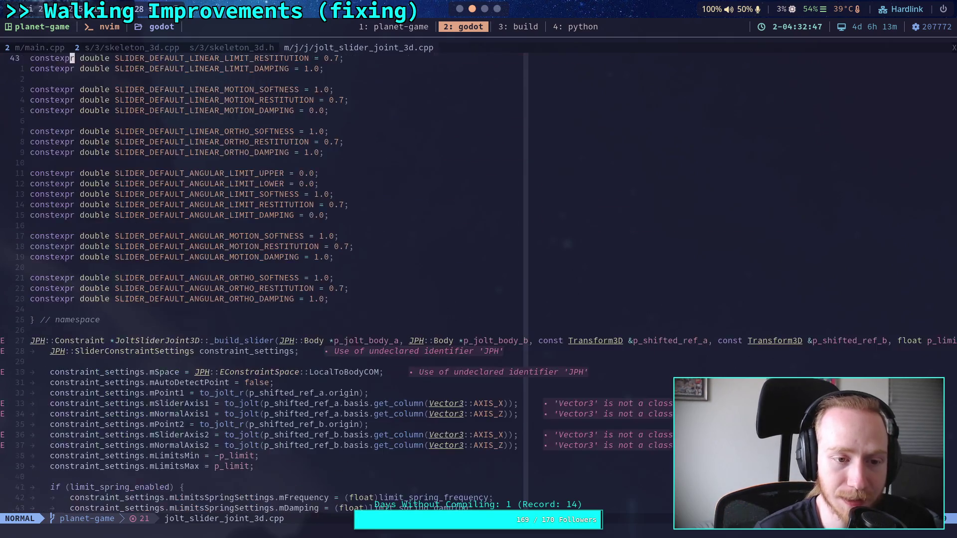
key(ctrl+f)
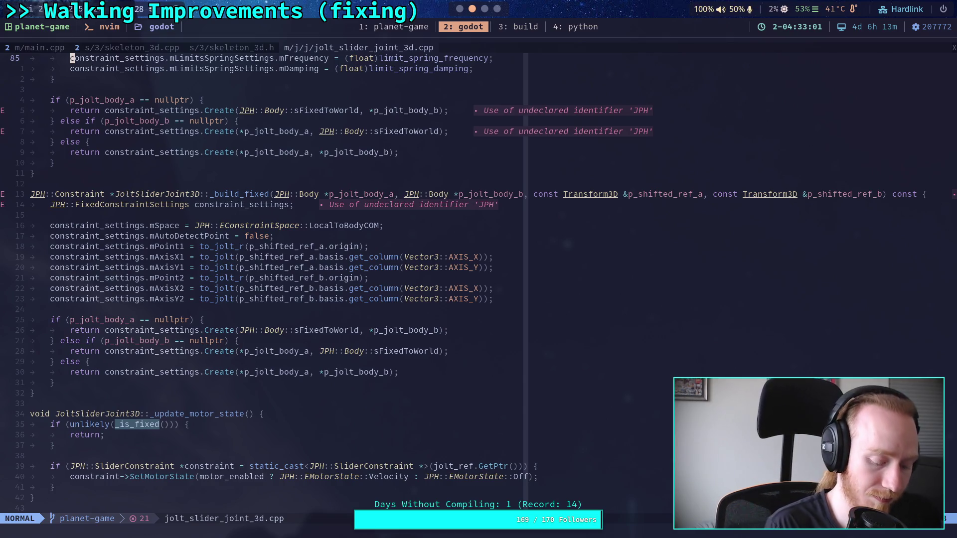
key(ctrl+n)
Open EActivation.h, then search 'FixedConstr' and open Jolt's FixedConstraint.cpp.
click(45, 283)
key(Return)
key(ctrl+p)
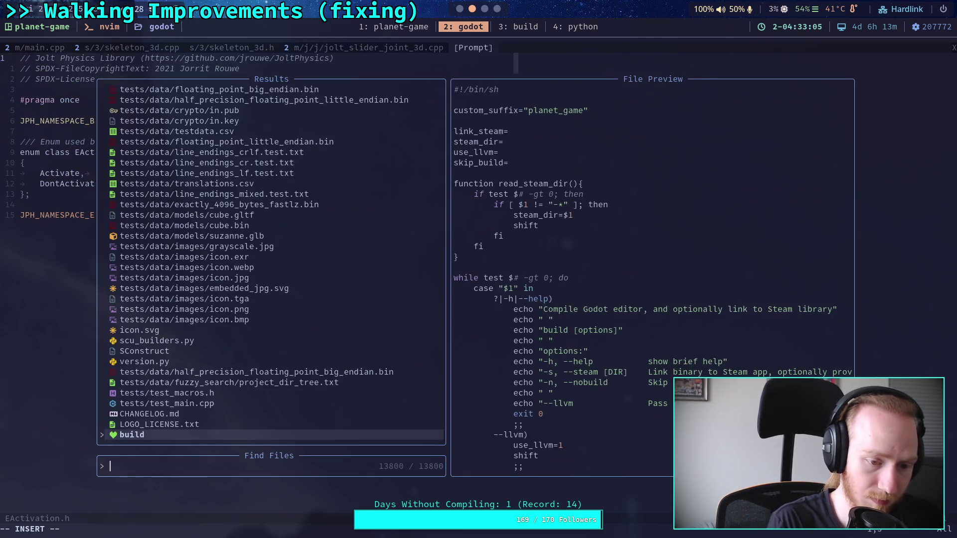
text(FixedConstr)
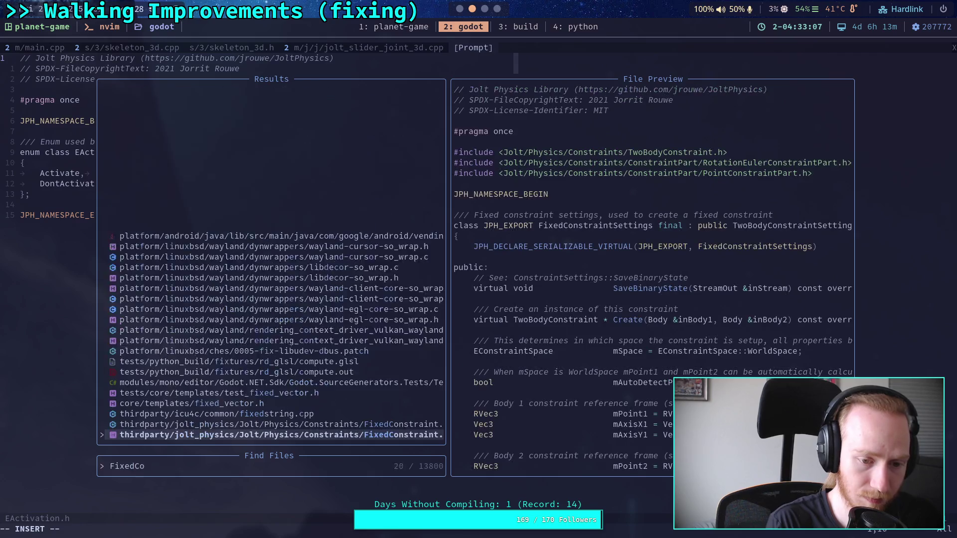
key(Up)
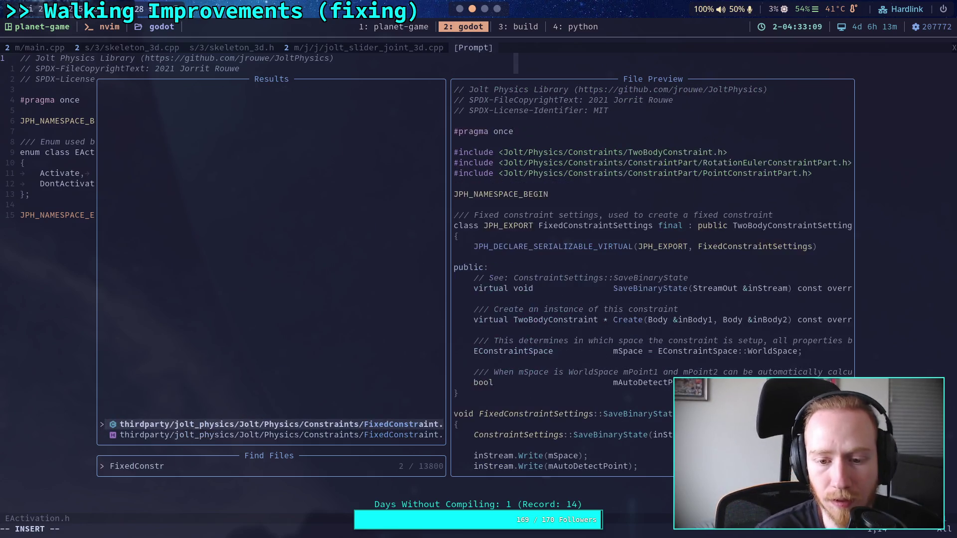
key(Down)
key(Up)
key(Down)
key(Up)
key(Down)
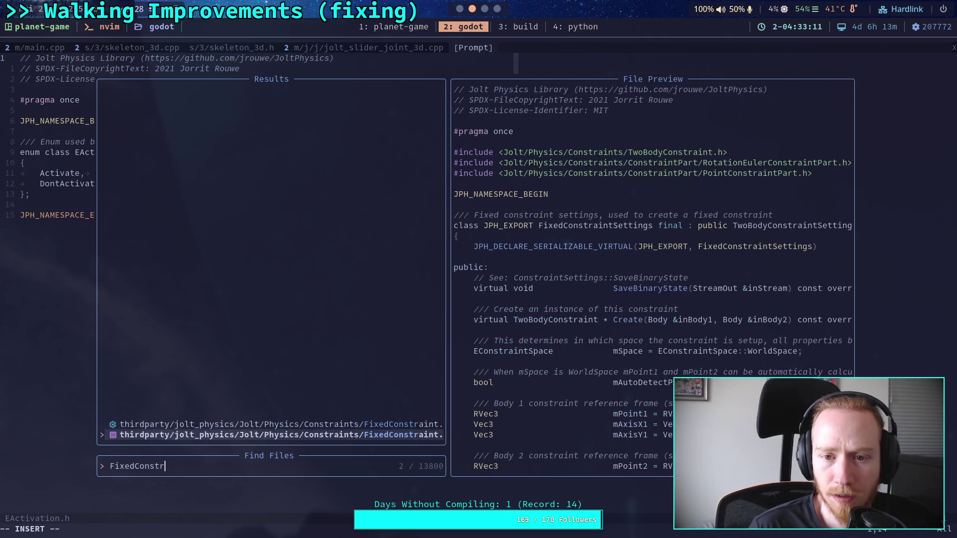
key(Up)
key(Down)
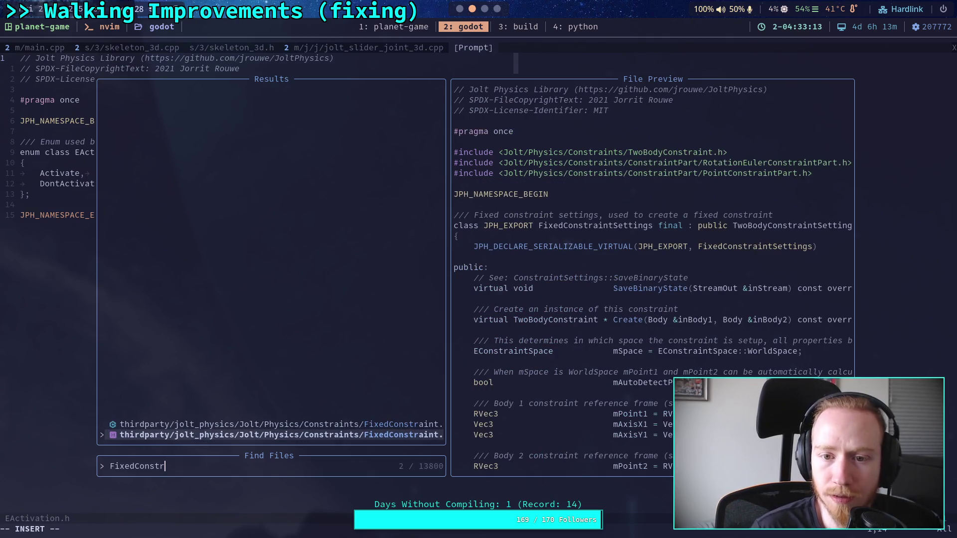
key(Up)
key(Down)
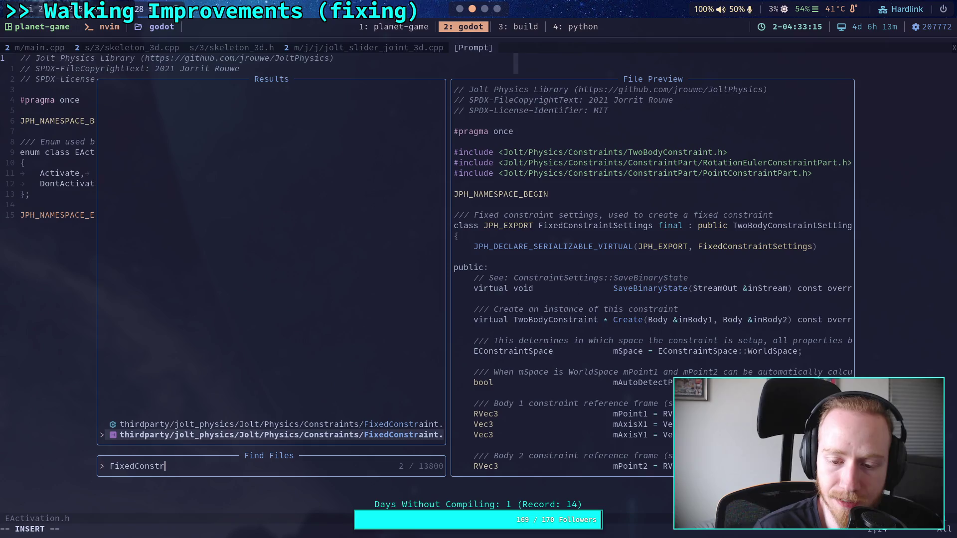
key(Up)
key(Return)
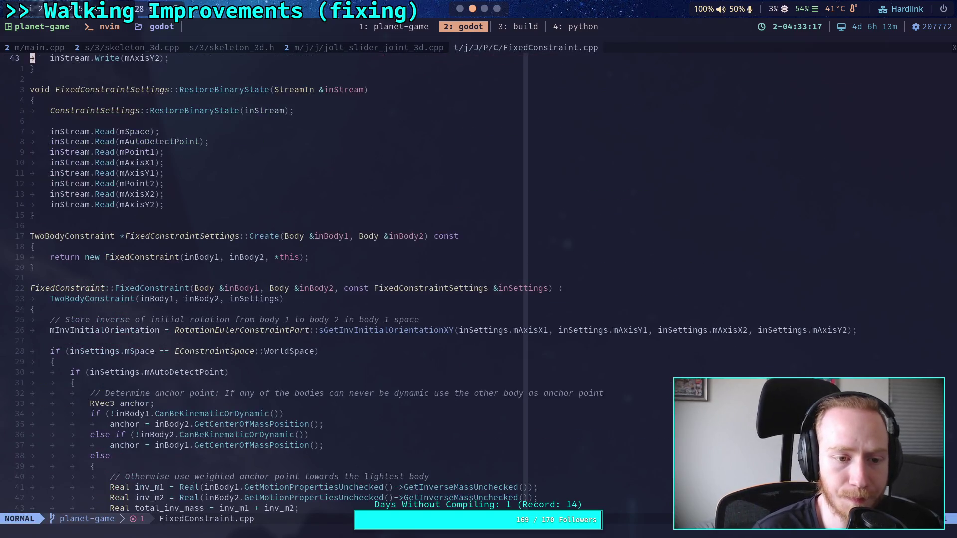
Page through the FixedConstraint constructor and its anchor point logic.
key(ctrl+f)
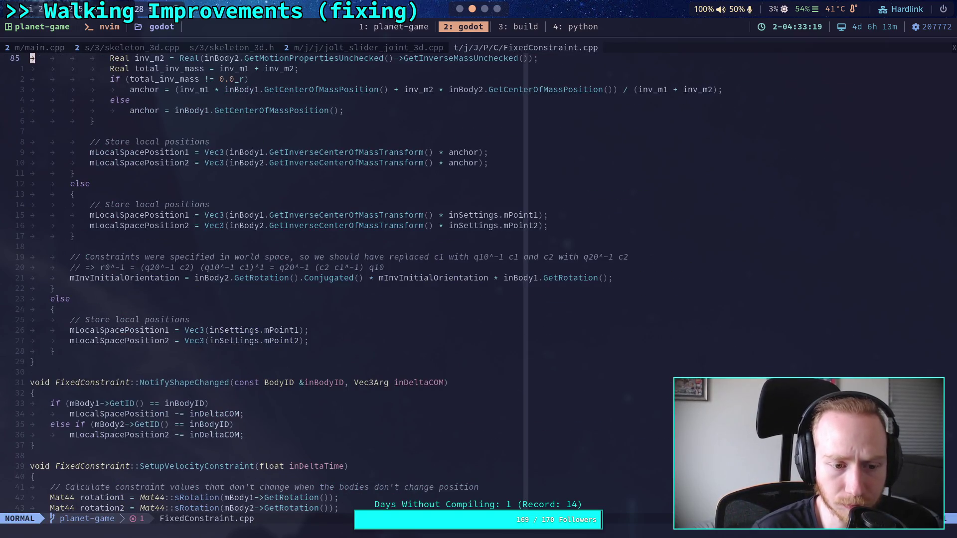
key(ctrl+f)
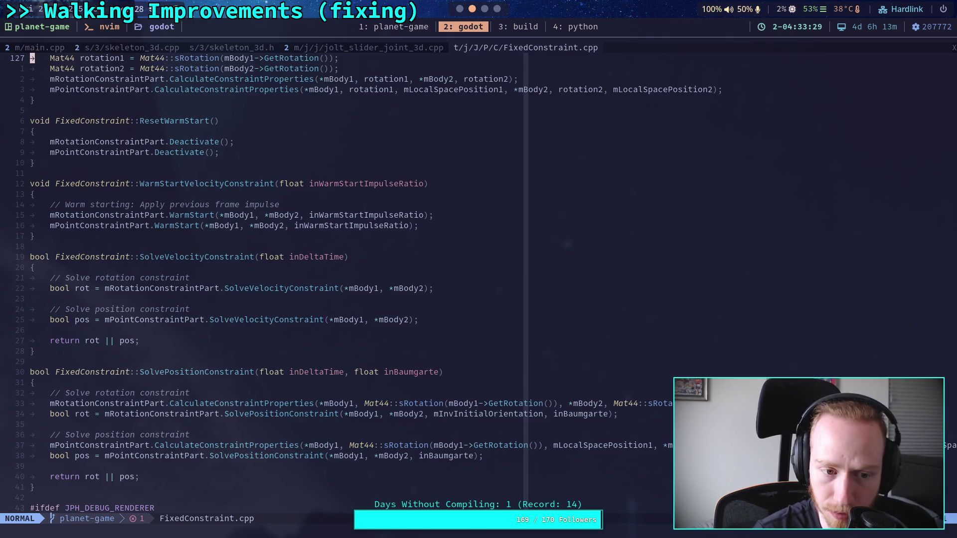
key(ctrl+f)
key(ctrl+f)
key(ctrl+b)
key(ctrl+b)
key(ctrl+b)
key(ctrl+b)
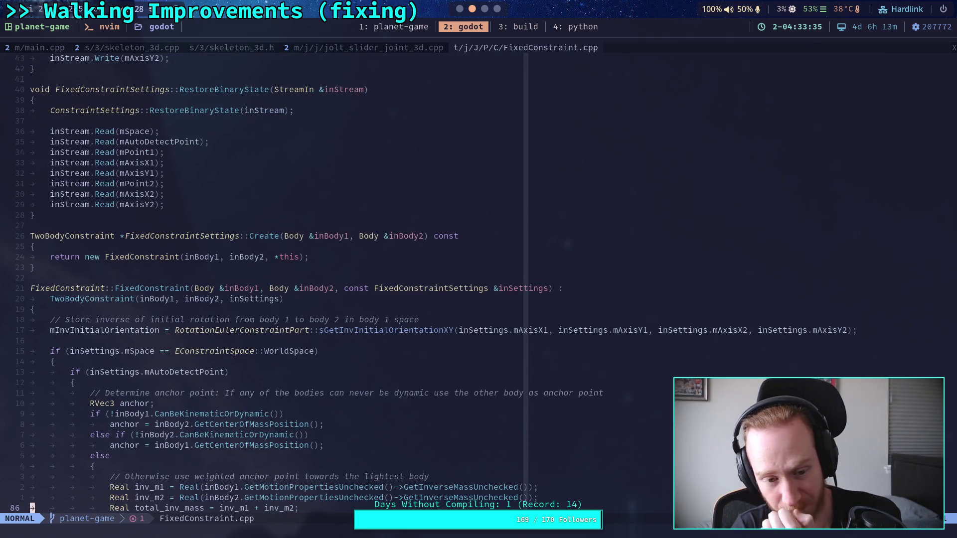
key(j)
key(j)
key(j)
key(j)
key(j)
key(j)
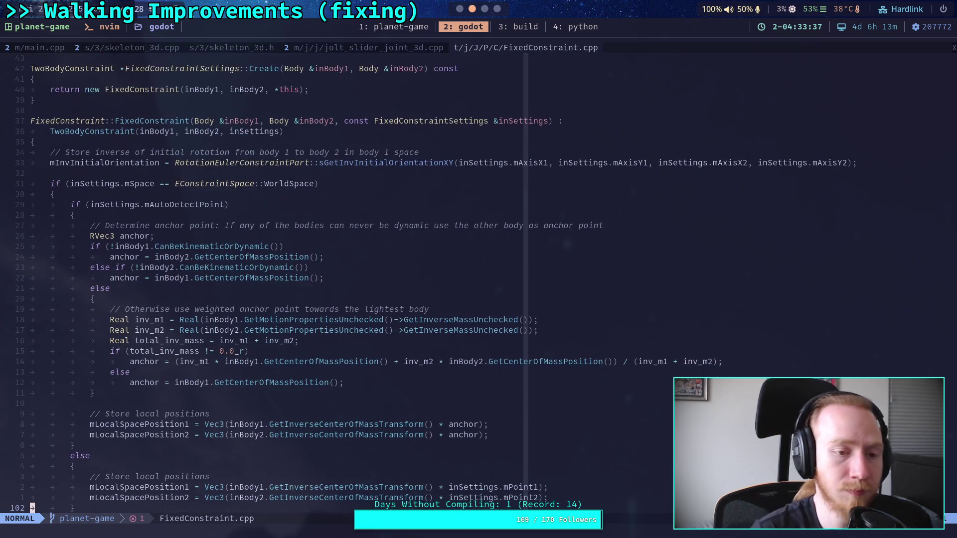
key(j)
key(j)
key(2)
key(8)
key(k)
Scroll SetupVelocityConstraint into view with the code above it, and open the file finder.
key(ctrl+f)
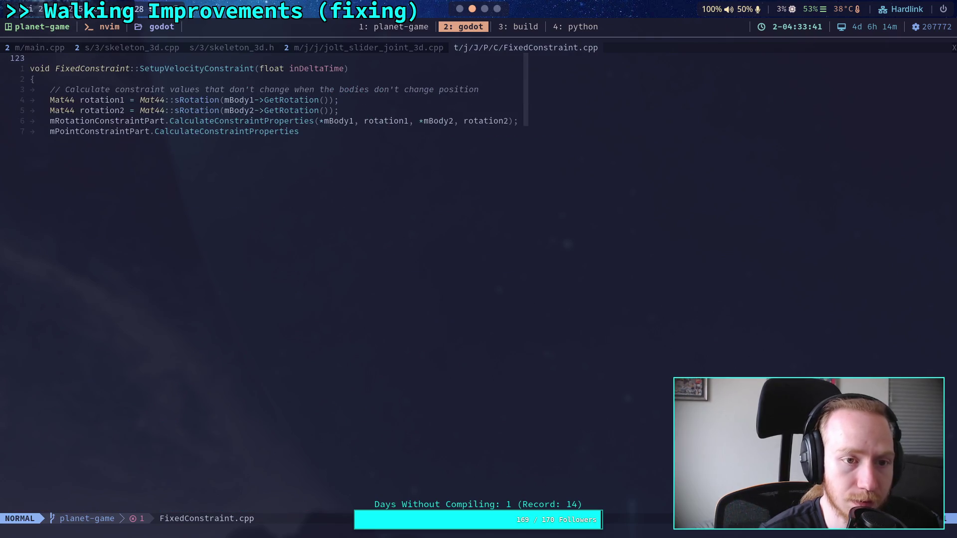
key(j)
key(j)
key(j)
key(j)
key(j)
key(j)
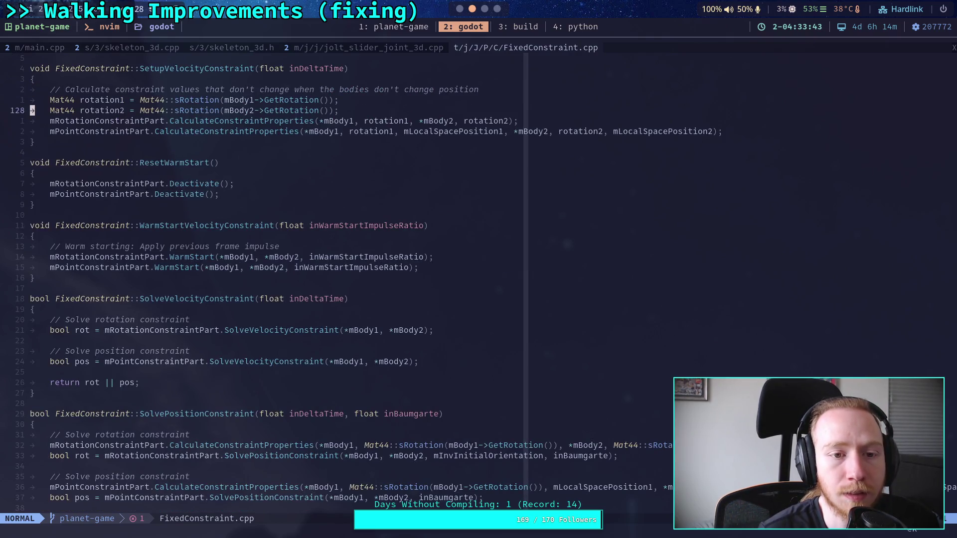
key(k)
key(k)
key(k)
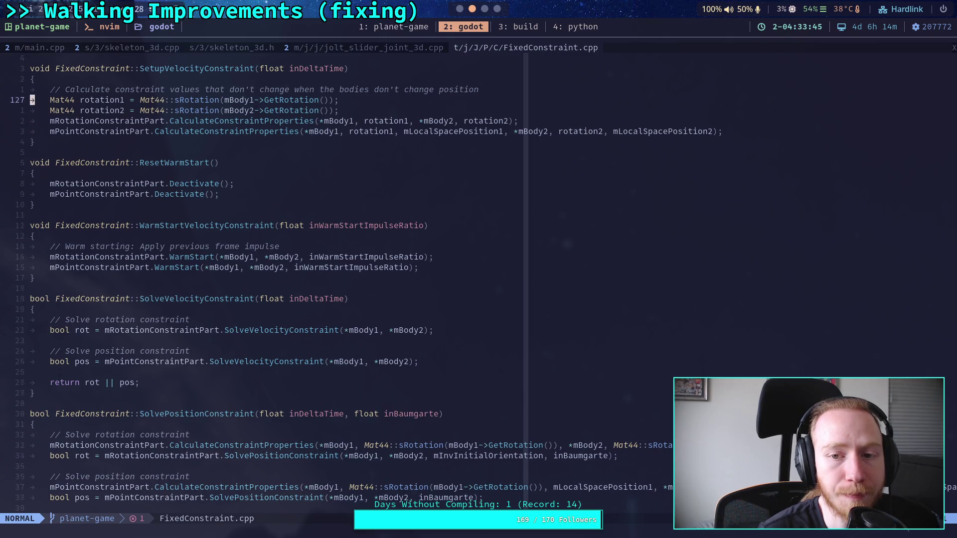
key(k)
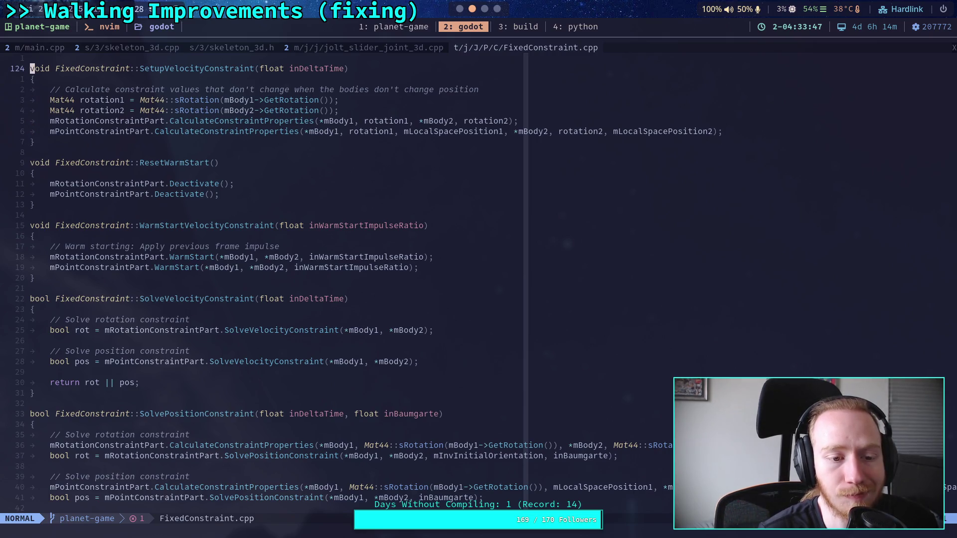
key(z)
key(b)
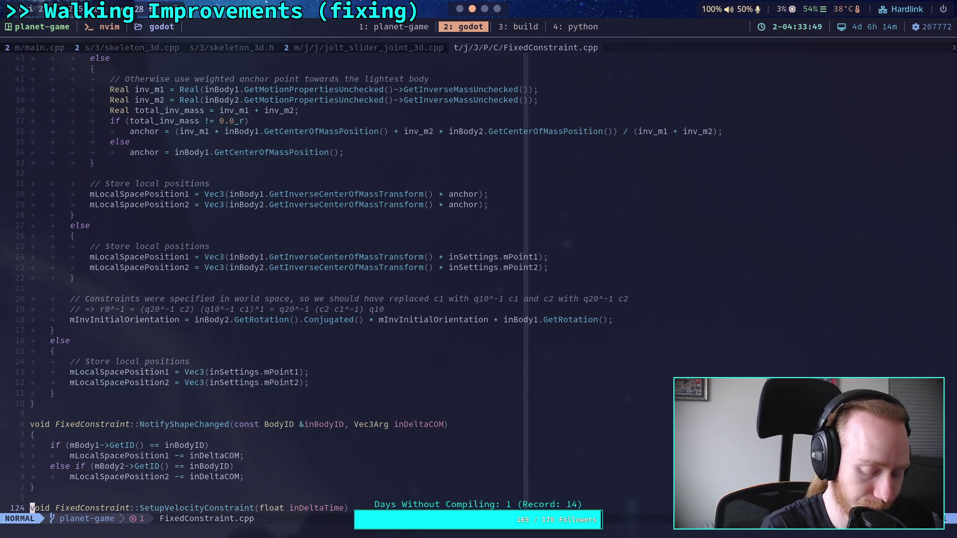
key(space)
Search 'FixedConstraint' in the file finder and open FixedConstraint.h.
key(f)
key(f)
text(Fixeid)
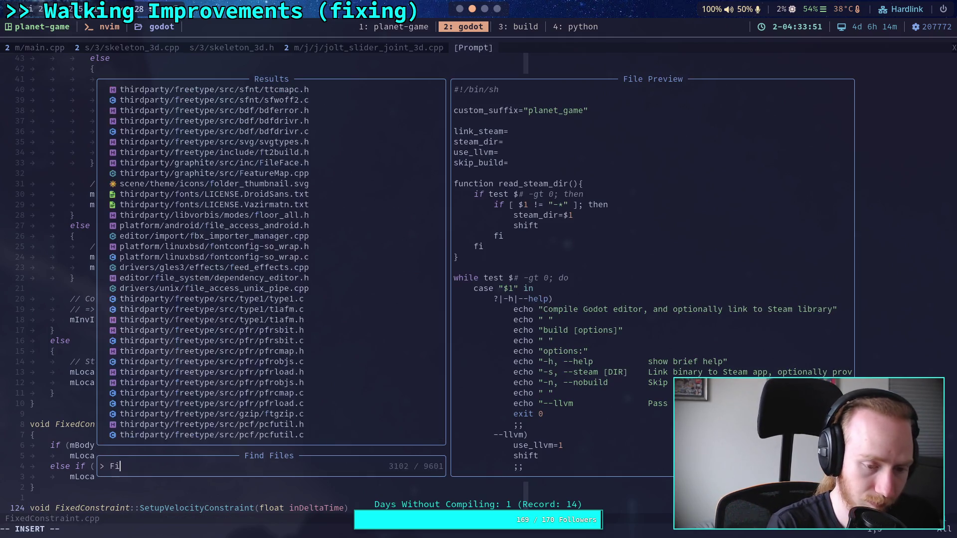
key(BackSpace)
key(BackSpace)
text(d)
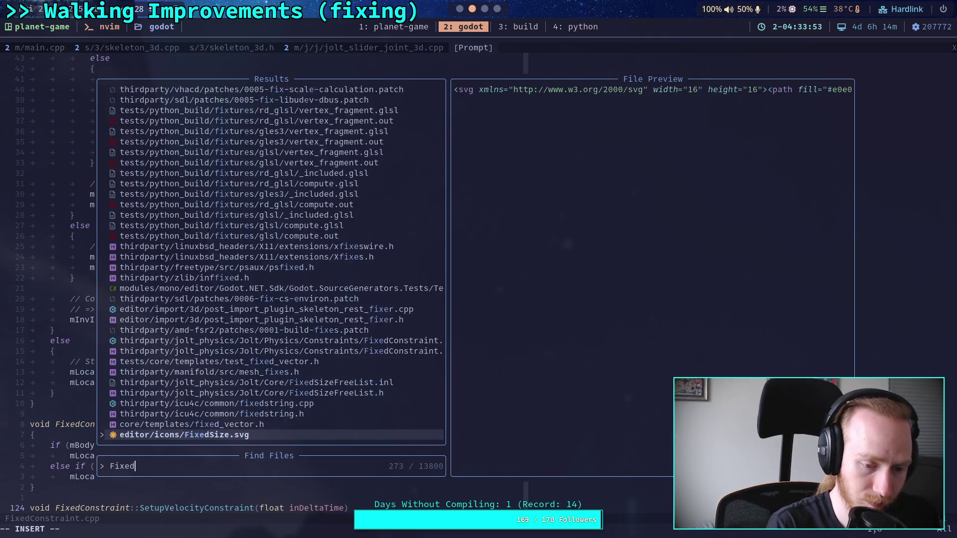
text(Constraint)
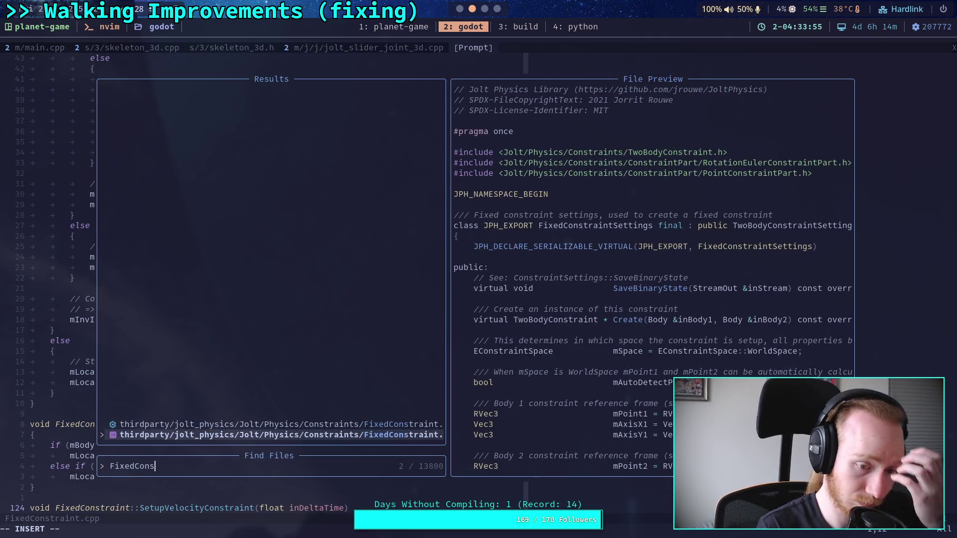
key(Return)
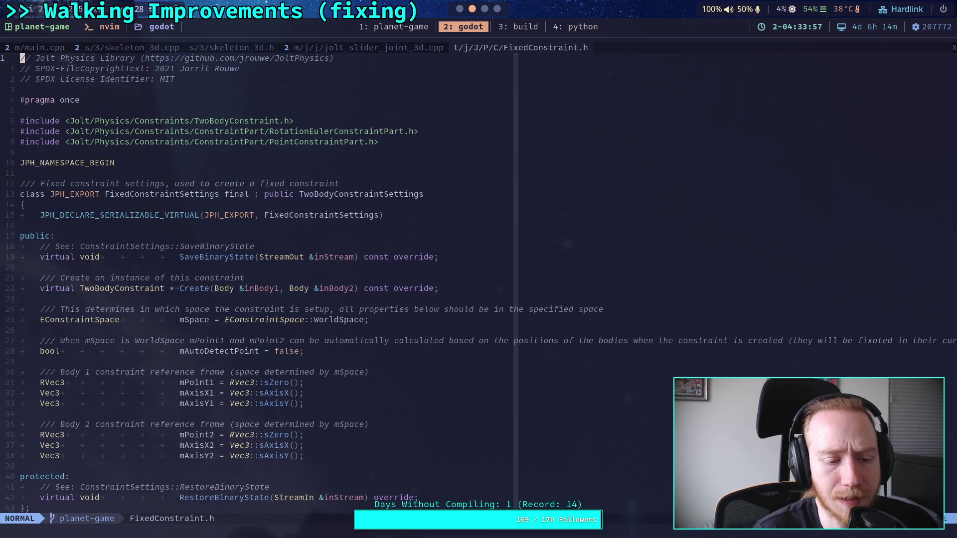
Page through the header from the FixedConstraint class declaration to its end.
key(ctrl+f)
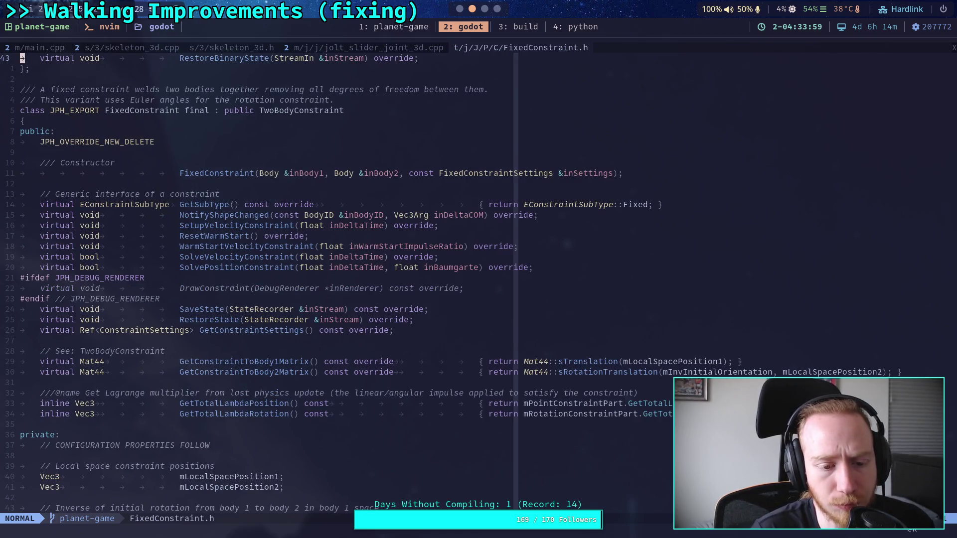
key(ctrl+f)
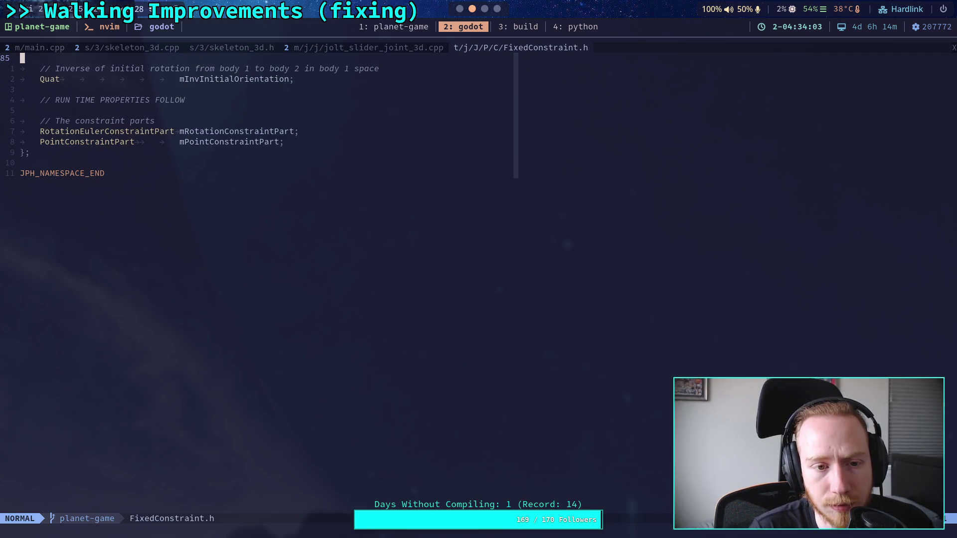
key(ctrl+b)
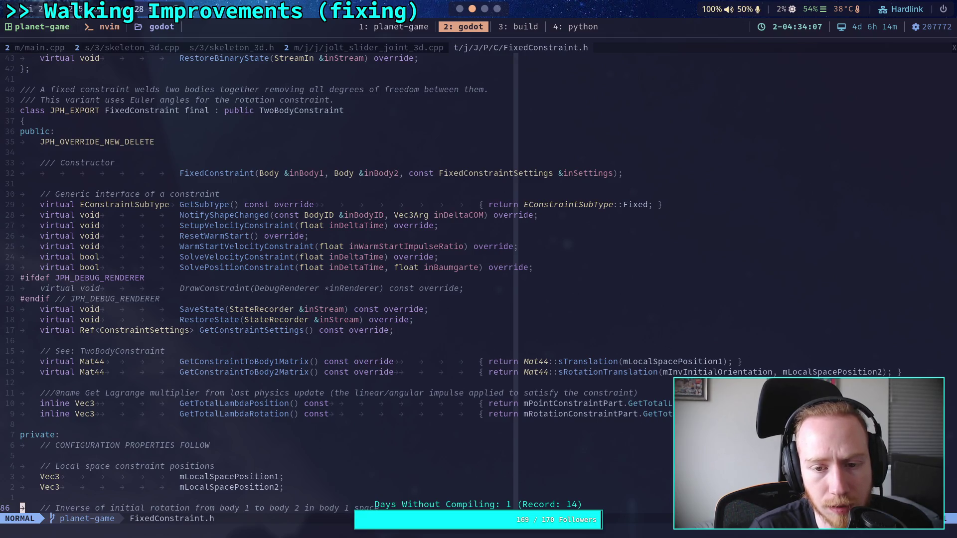
key(ctrl+b)
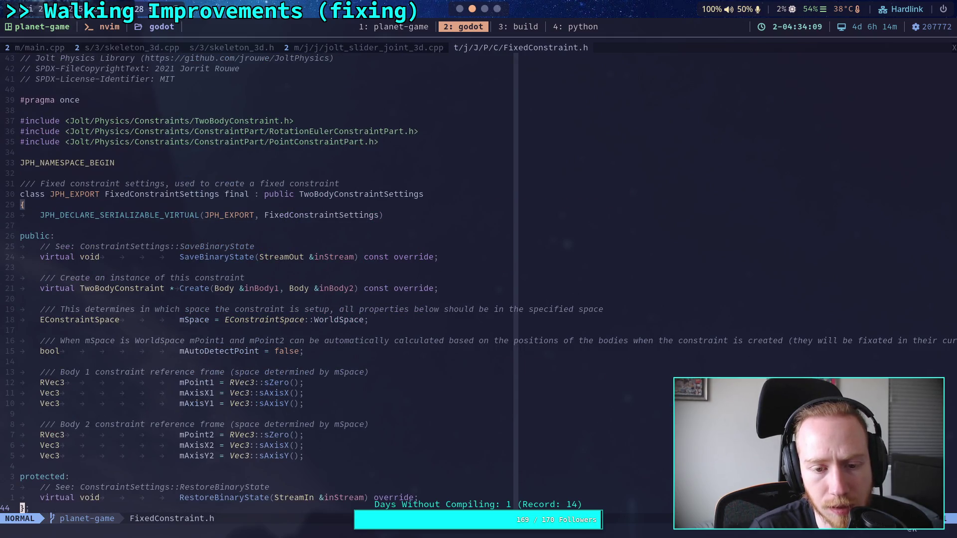
key(ctrl+f)
key(ctrl+f)
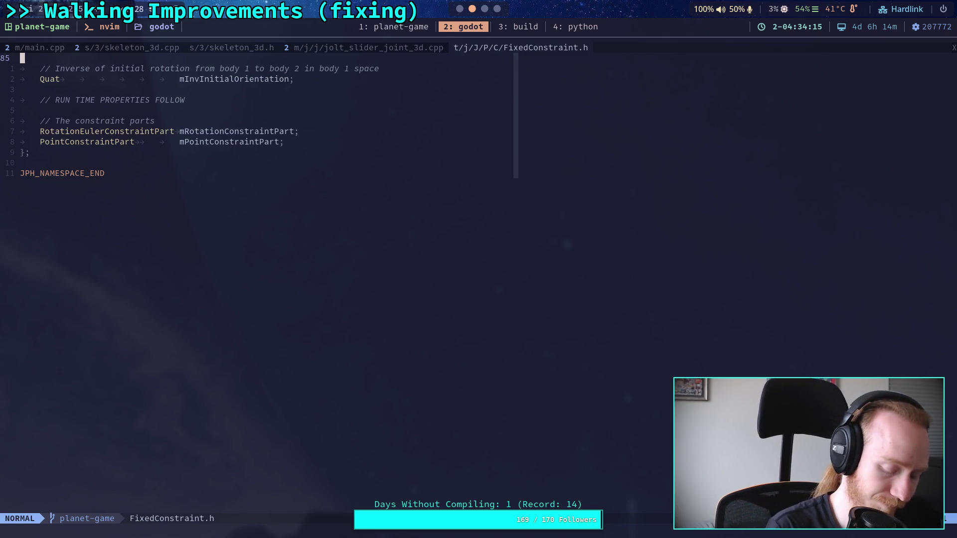
key(space)
Search 'FixedCo' in the file finder and open FixedConstraint.cpp.
key(f)
key(f)
text(FixeiC)
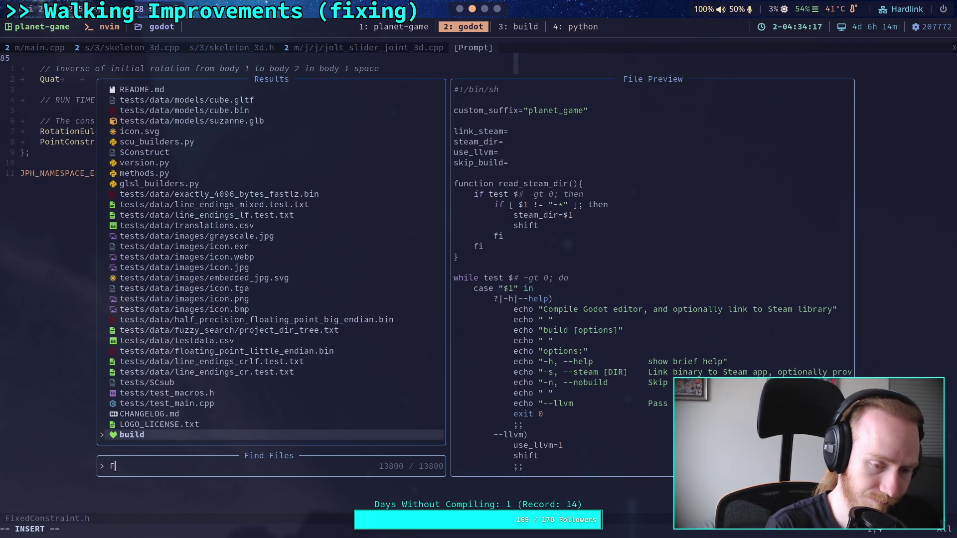
key(BackSpace)
key(BackSpace)
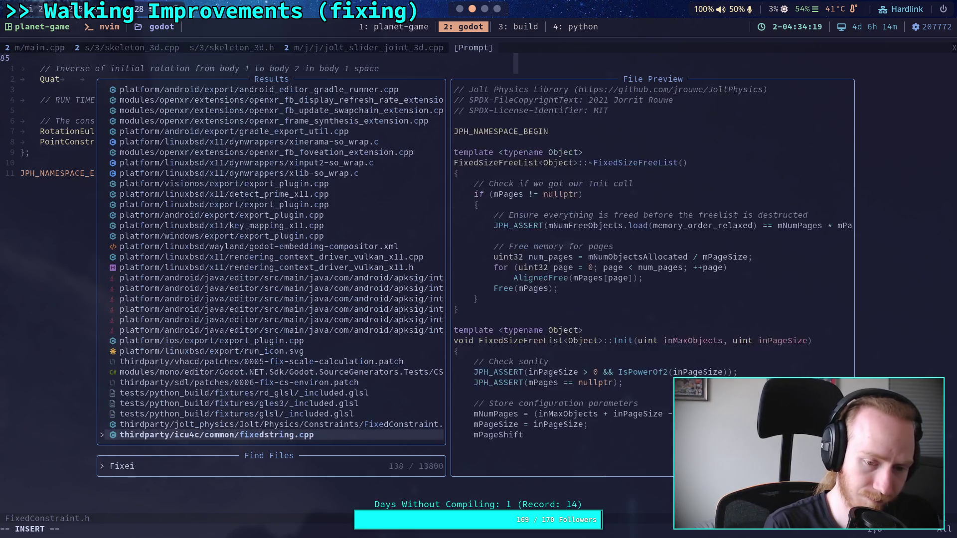
text(dConst)
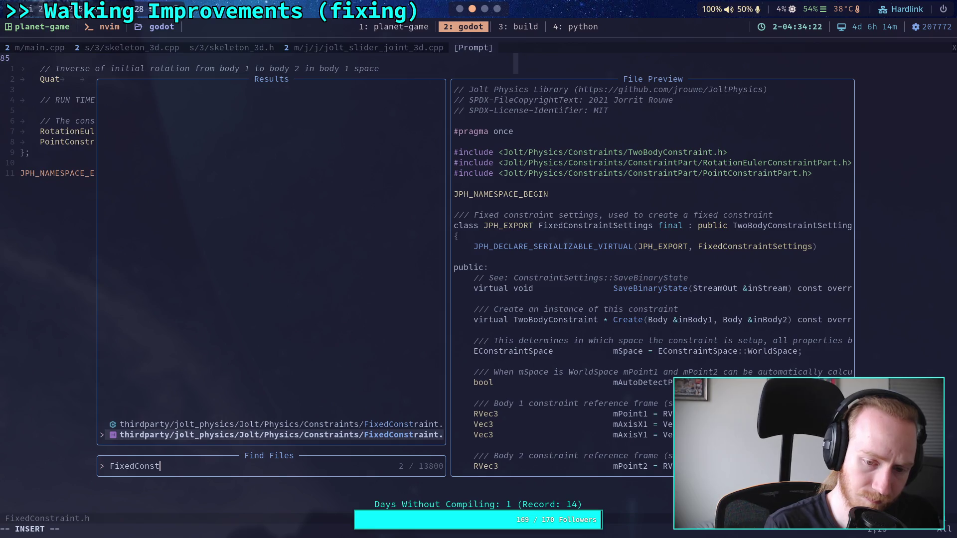
key(Up)
key(Return)
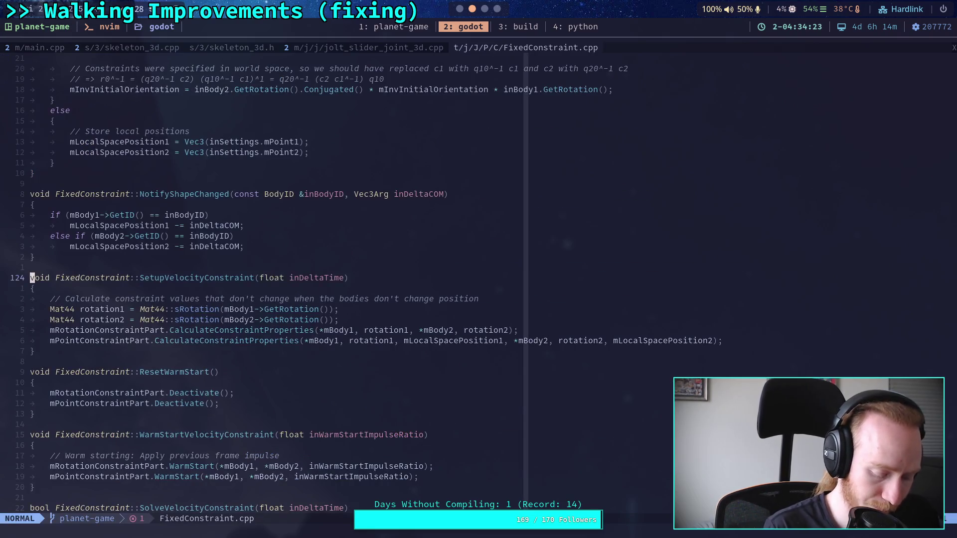
Cycle through mRotationConstraintPart uses to SaveState, then show jolt_slider_joint_3d.cpp beside the Physics tree.
key(slash)
text(m)
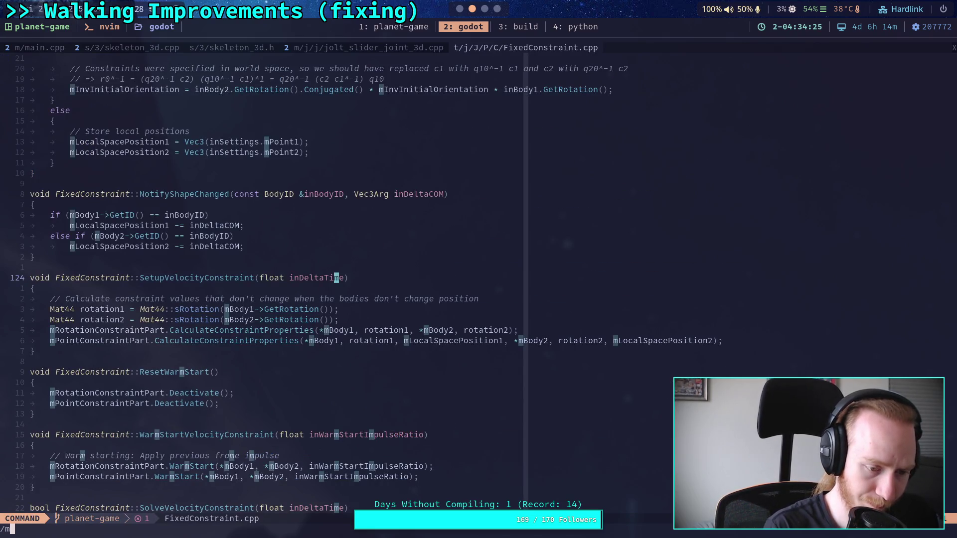
text(RotationCon)
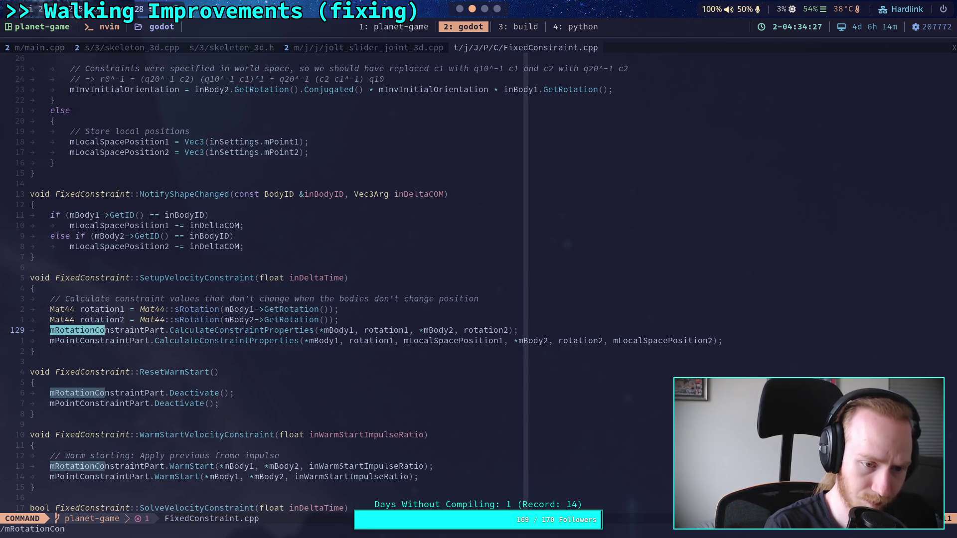
text(straintPart)
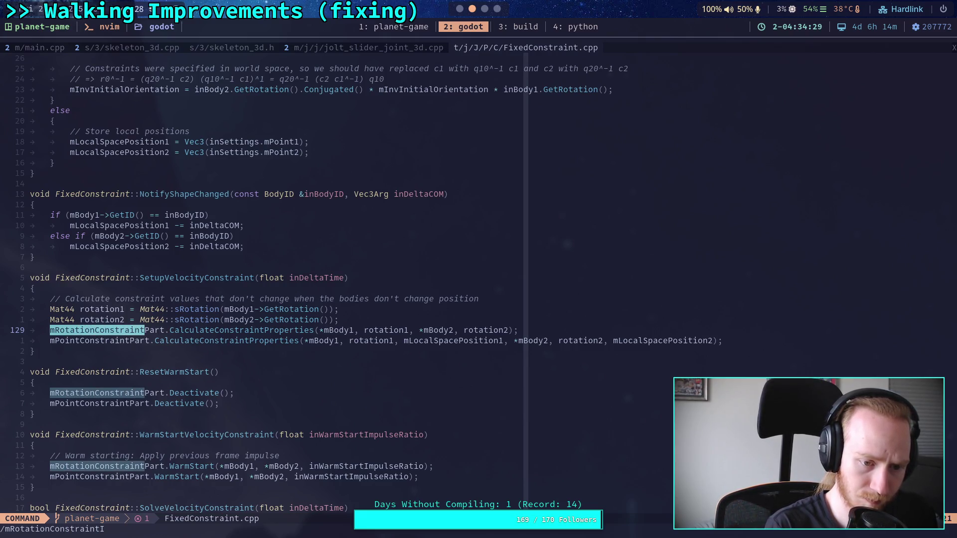
key(Return)
key(n)
key(n)
key(n)
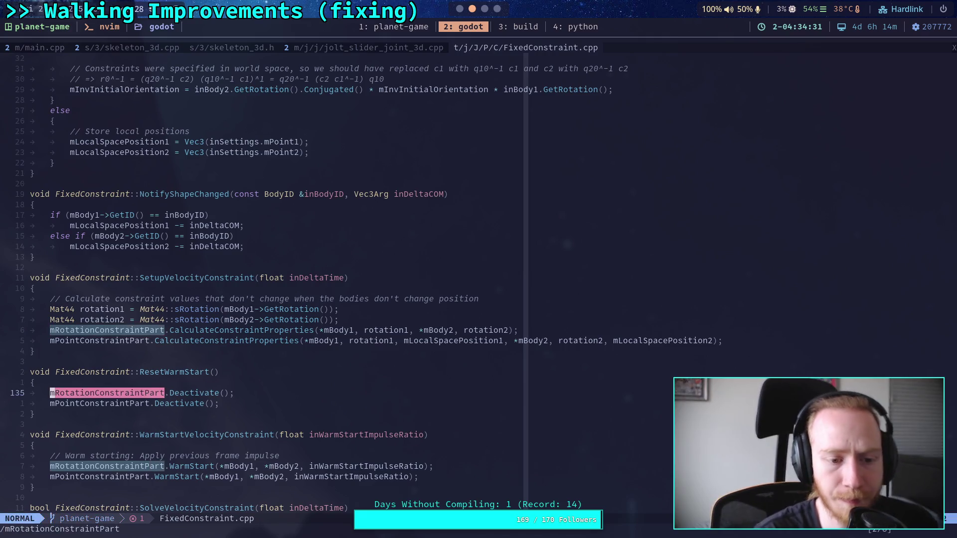
key(n)
key(n)
key(n)
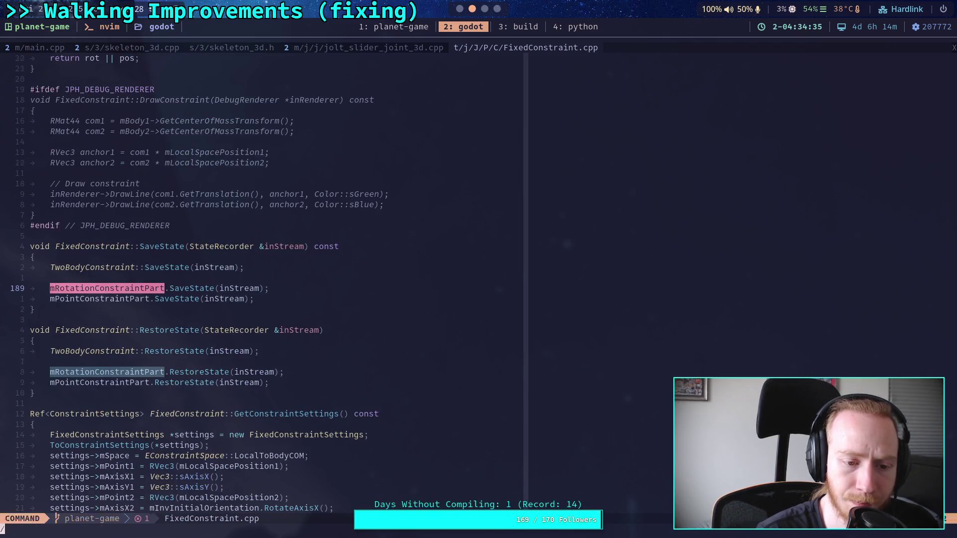
key(n)
key(n)
key(n)
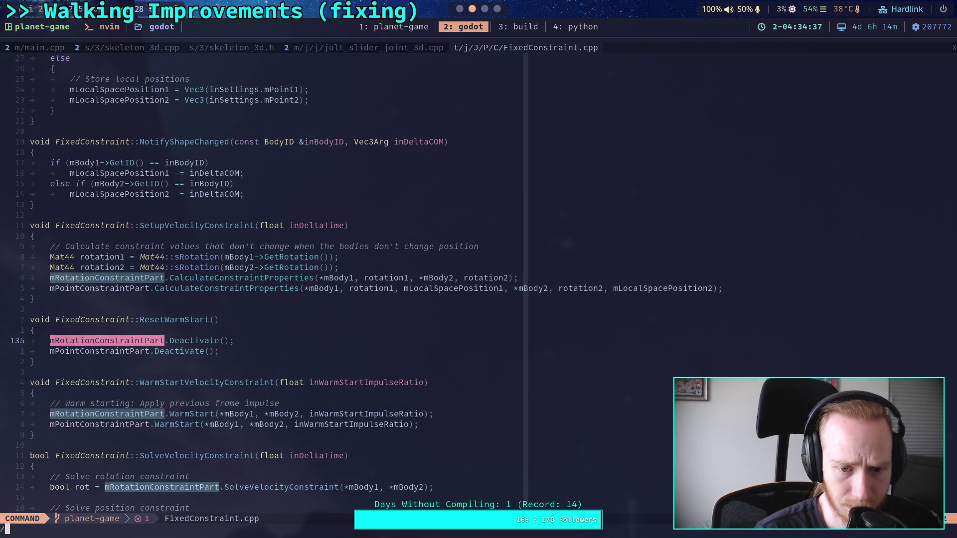
key(n)
key(n)
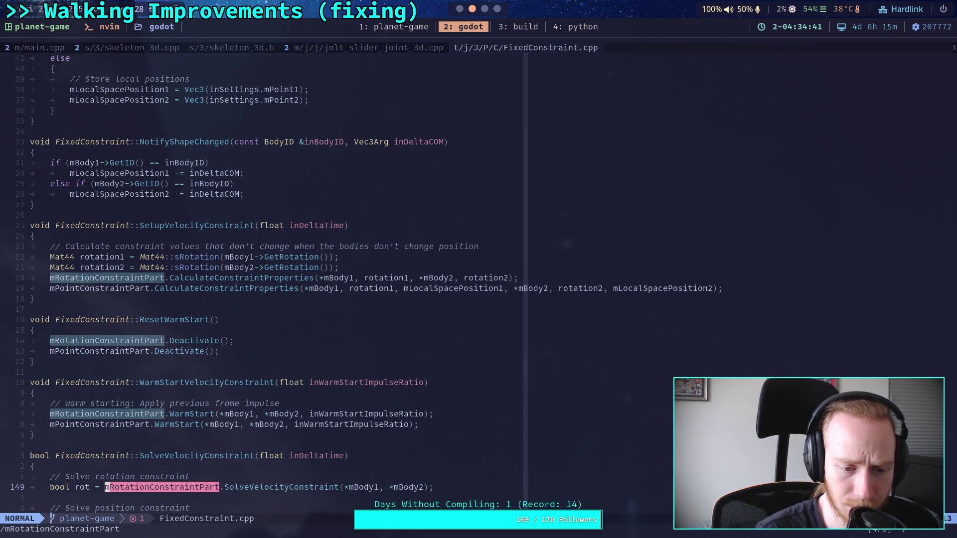
key(n)
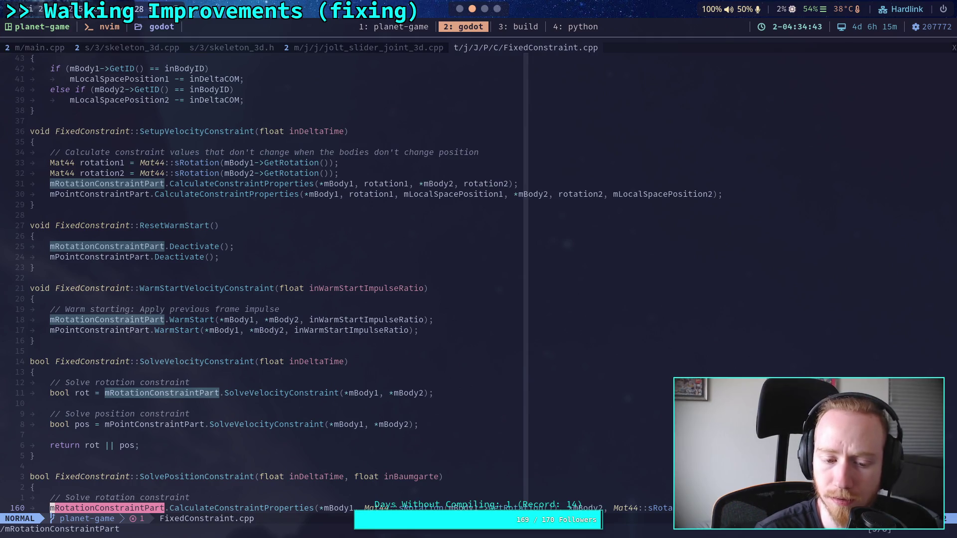
key(n)
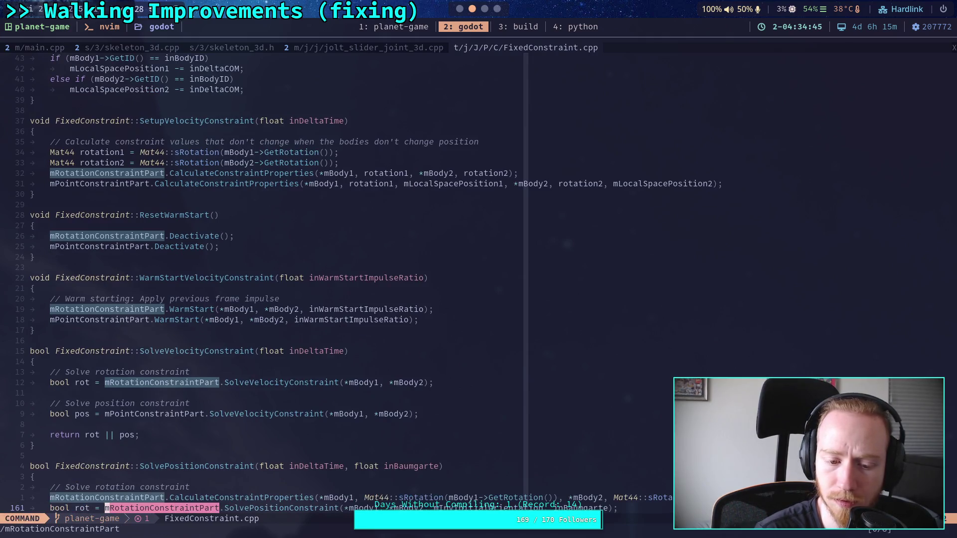
key(n)
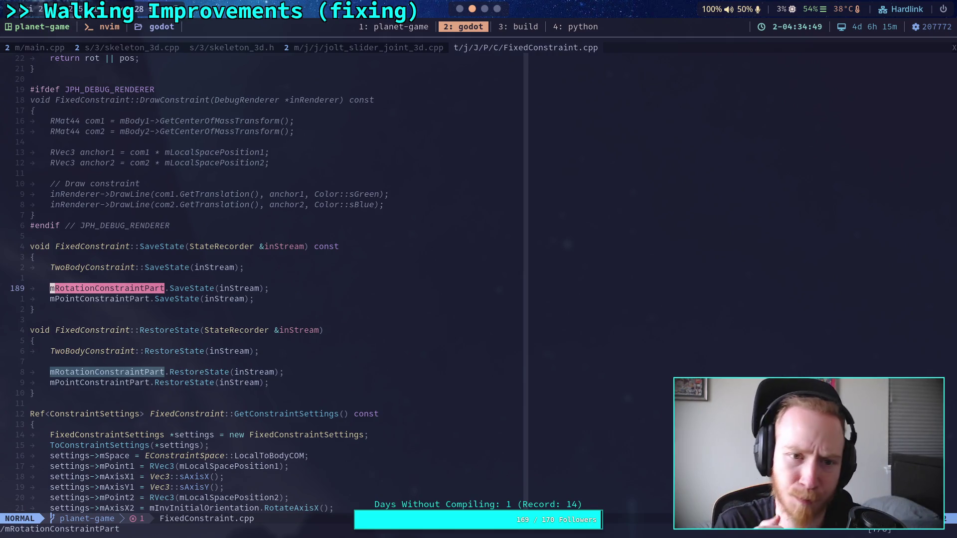
key(ctrl+n)
click(353, 48)
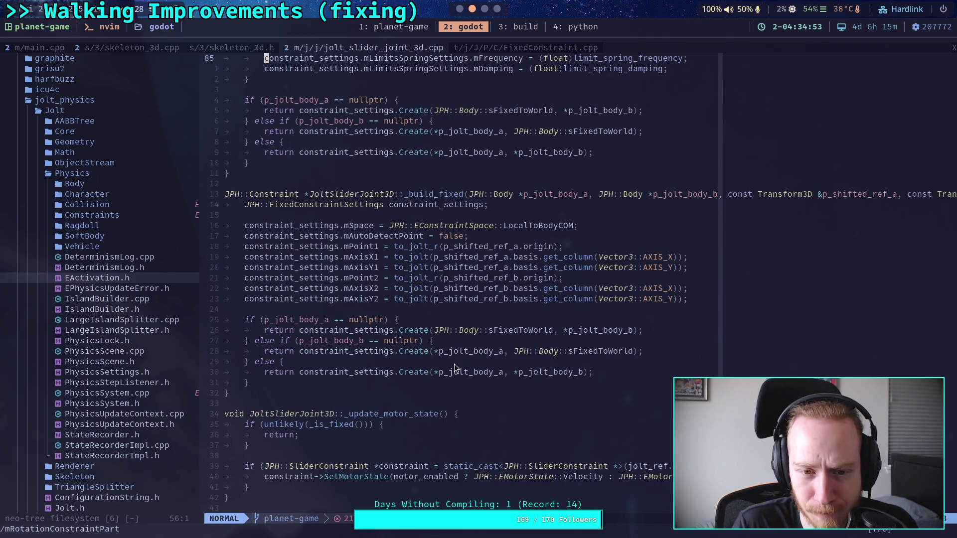
Compare _build_slider, then return to FixedConstraint.cpp's SaveState with the godot file tree shown.
scroll(464, 384, up, 7)
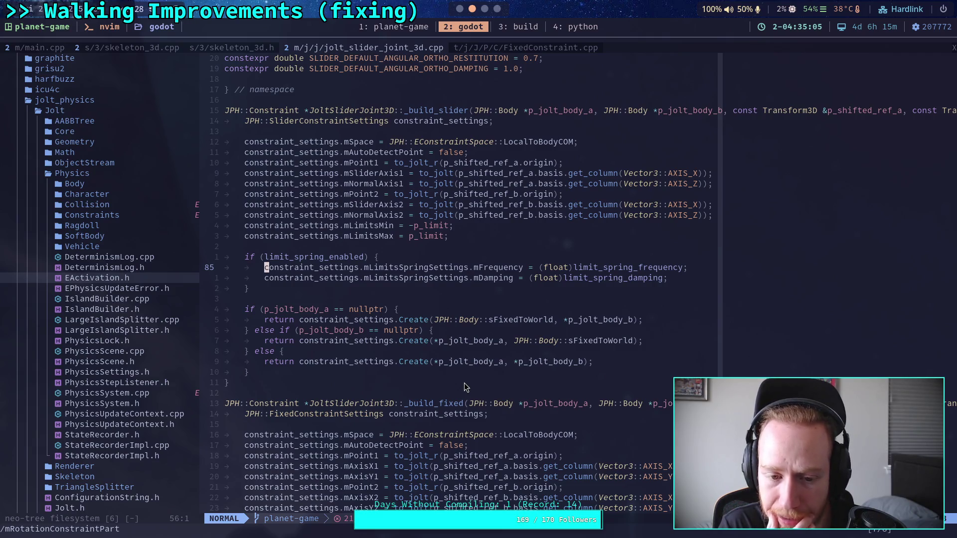
key(z)
key(t)
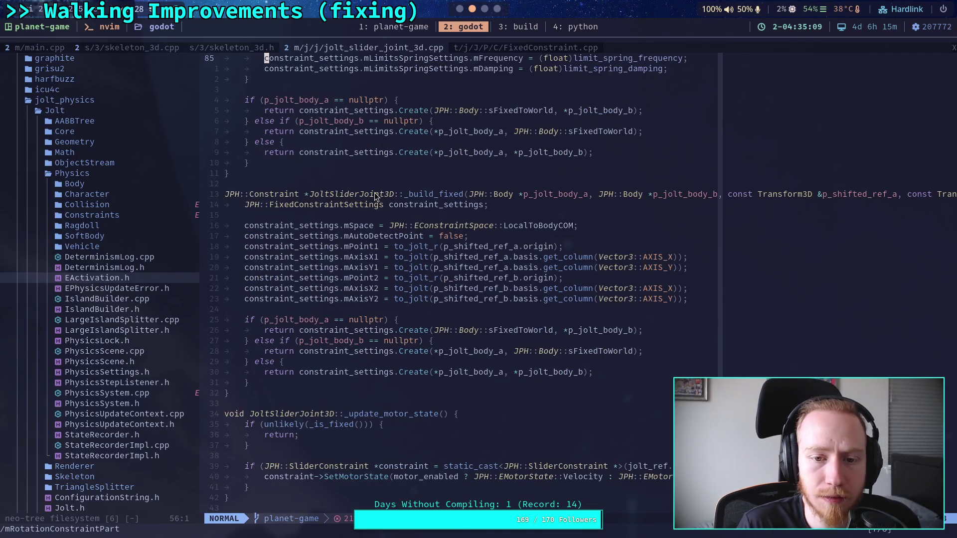
click(528, 49)
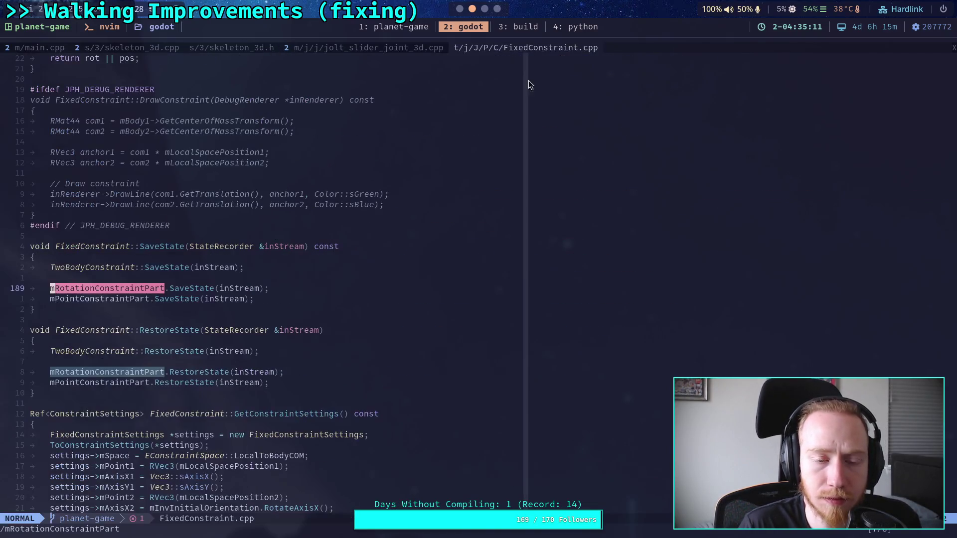
click(375, 296)
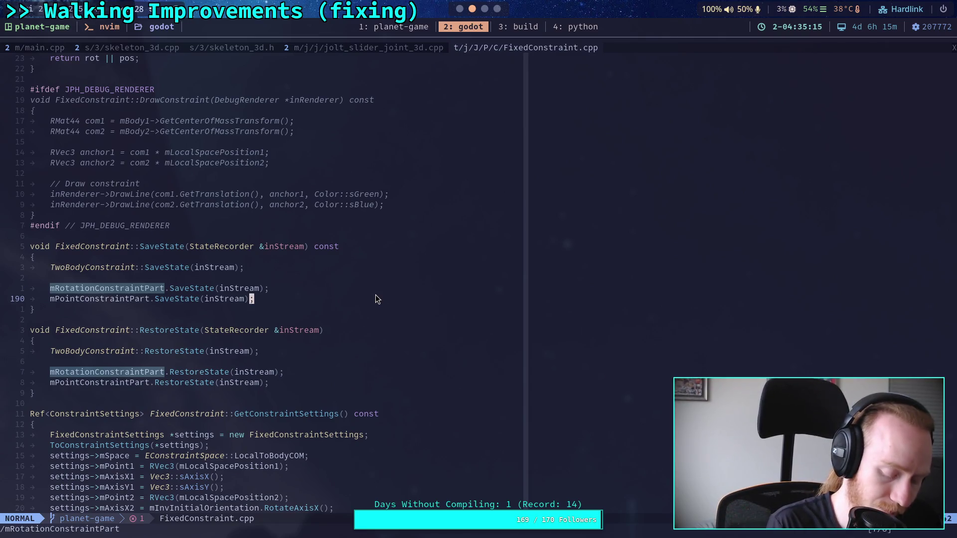
key(ctrl+n)
Open AUTHORS.md from the tree, then search 'FixedConst' and open FixedConstraint.h.
key(j)
key(j)
key(j)
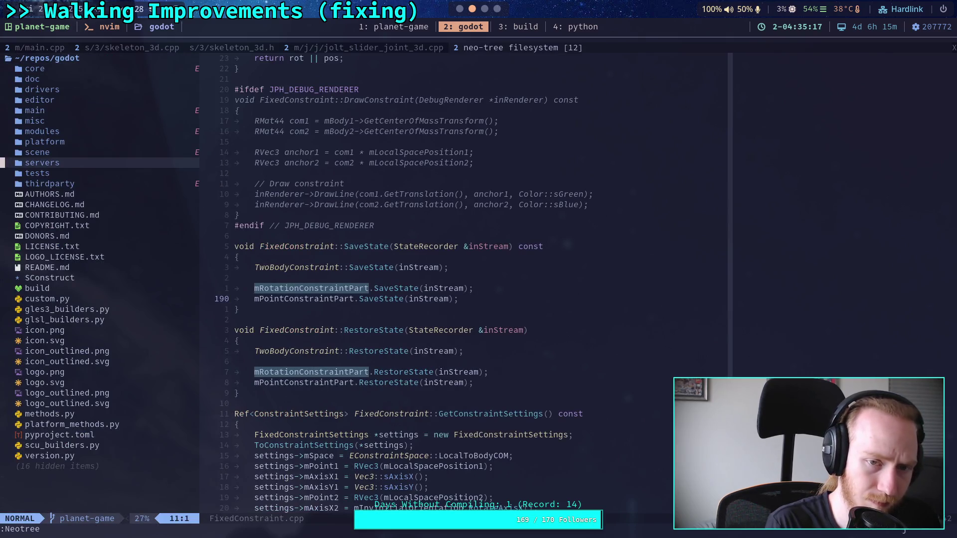
key(j)
key(j)
key(j)
key(Return)
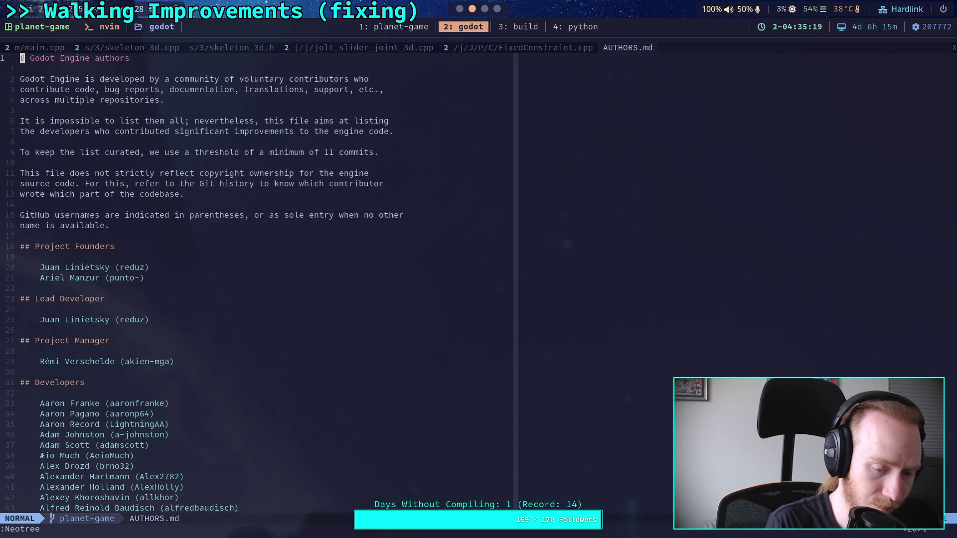
key(ctrl+p)
text(FixedC)
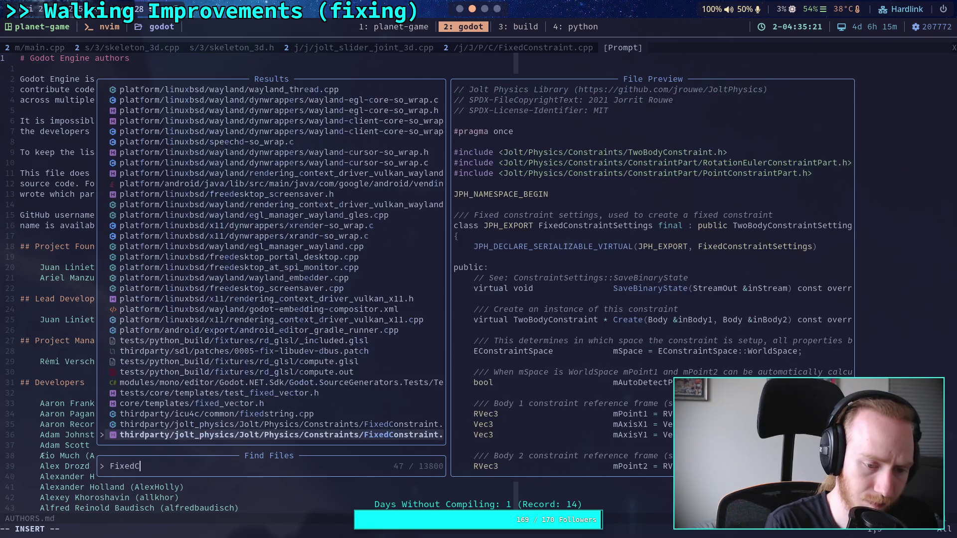
text(onst)
key(Return)
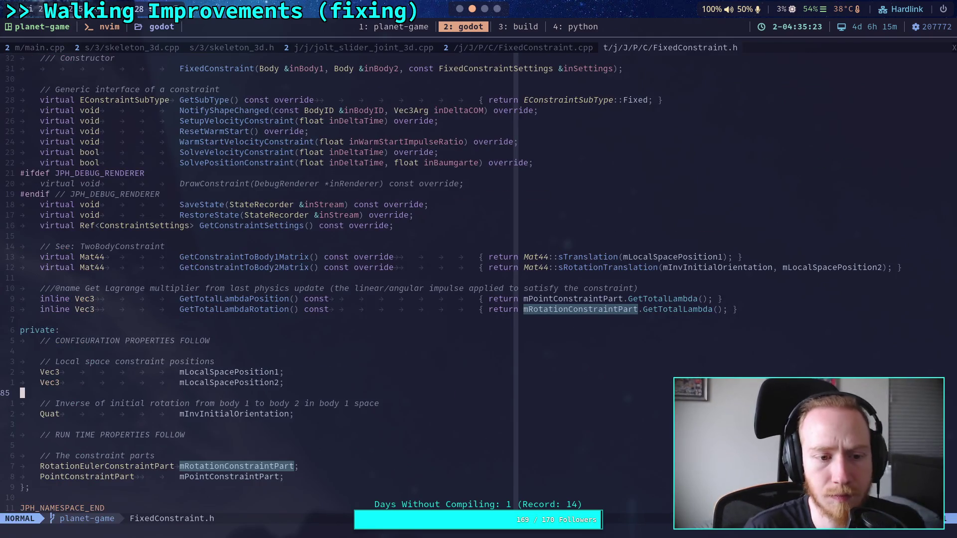
Read the FixedConstraintSettings members and class virtual methods, then return to the jolt_slider_joint_3d.cpp tab.
key(ctrl+b)
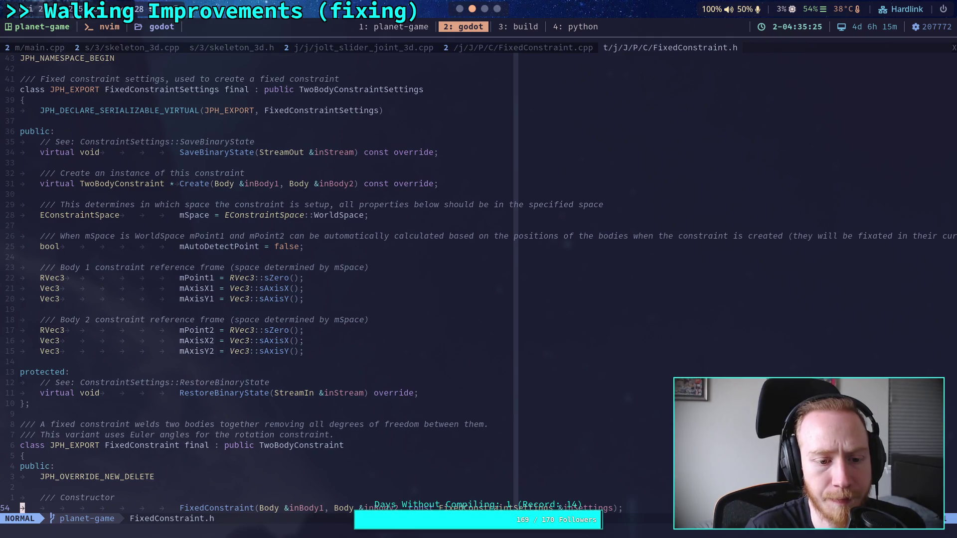
key(k)
key(k)
key(k)
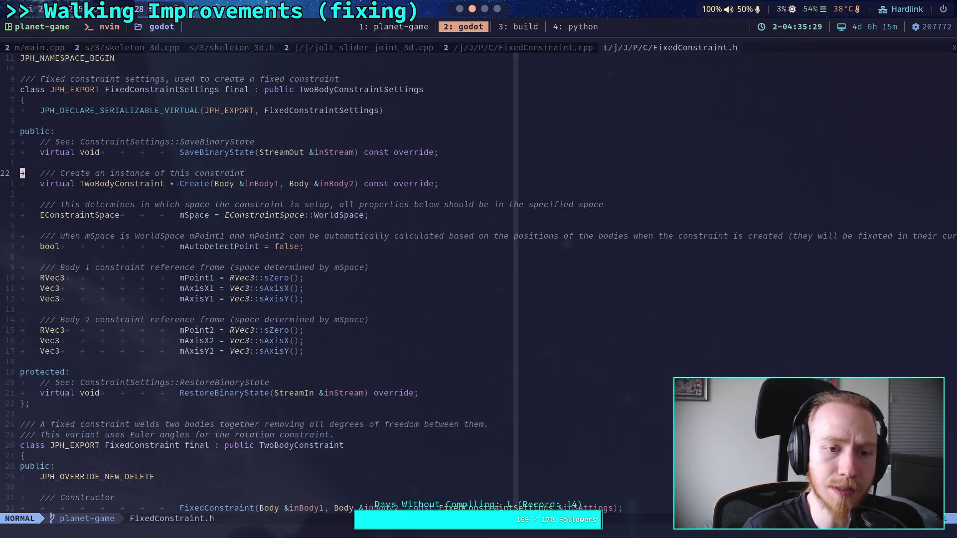
key(j)
key(j)
key(j)
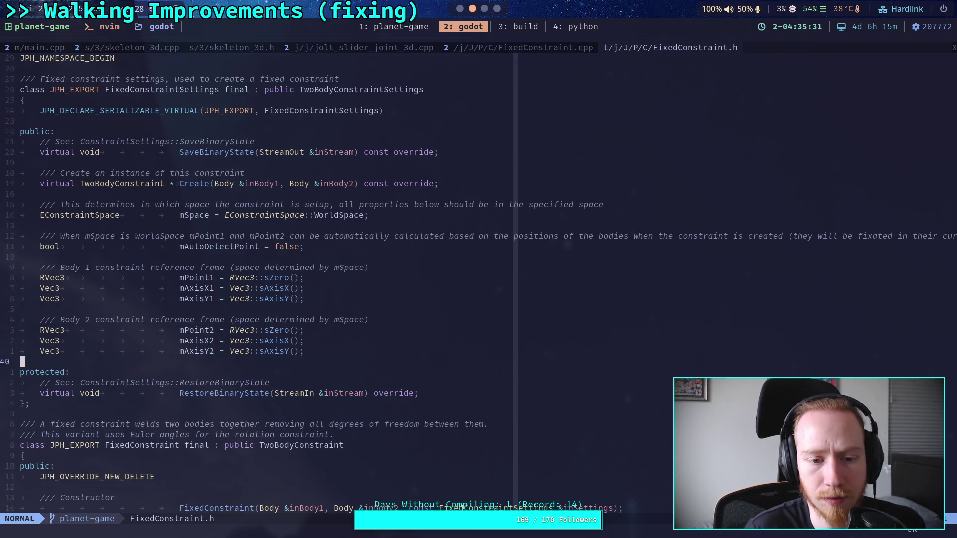
key(j)
key(j)
key(j)
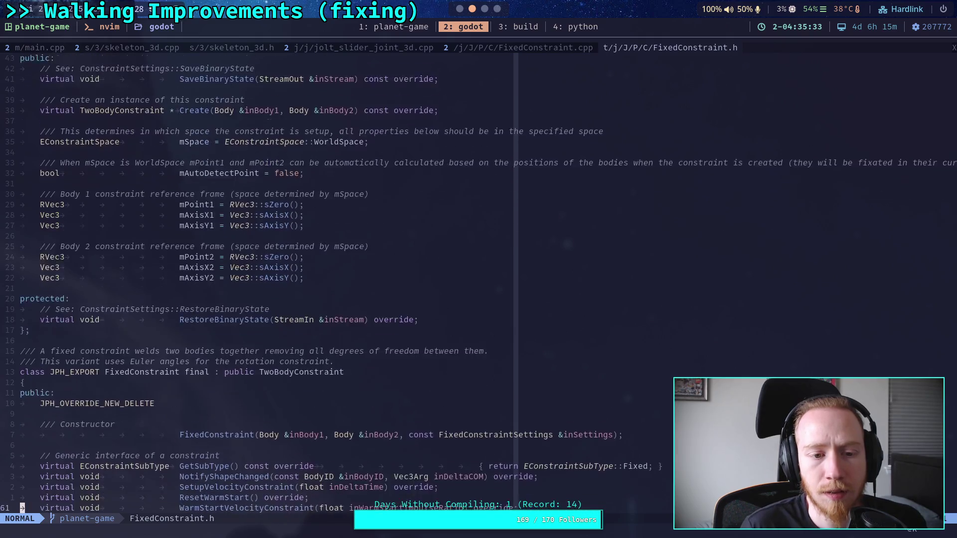
key(j)
key(j)
key(j)
key(k)
key(k)
key(k)
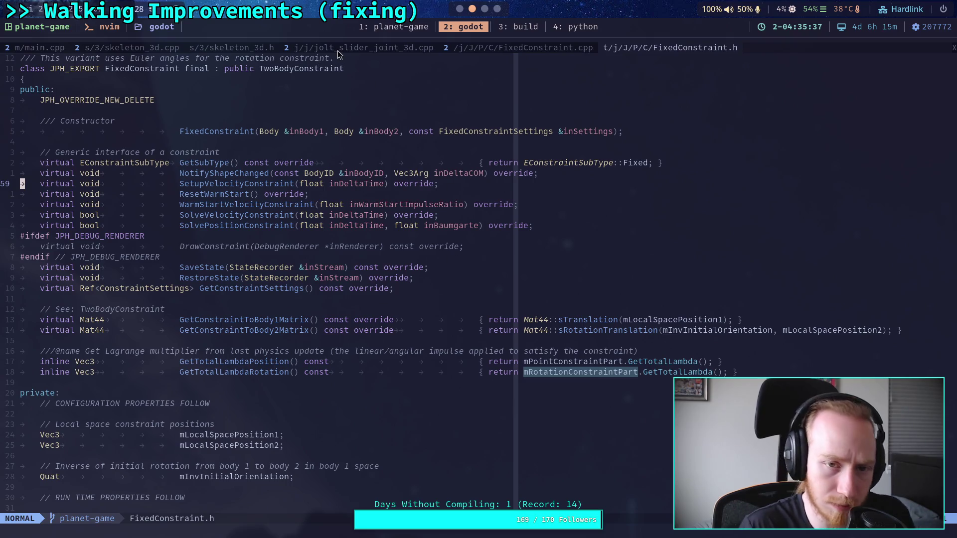
key(g)
key(T)
key(g)
key(T)
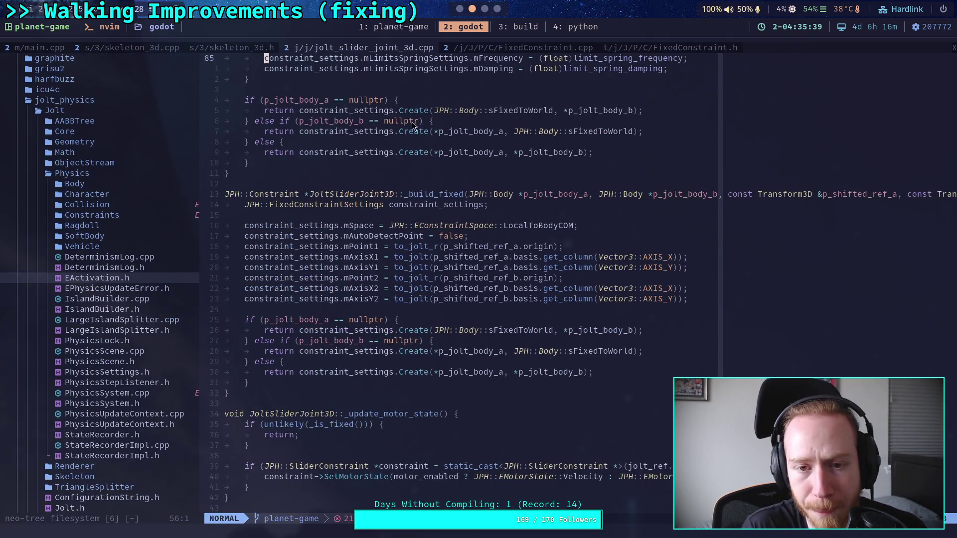
Cycle past the PDF and notes workspaces back to Neovim and show FixedConstraint.cpp.
click(496, 9)
click(484, 9)
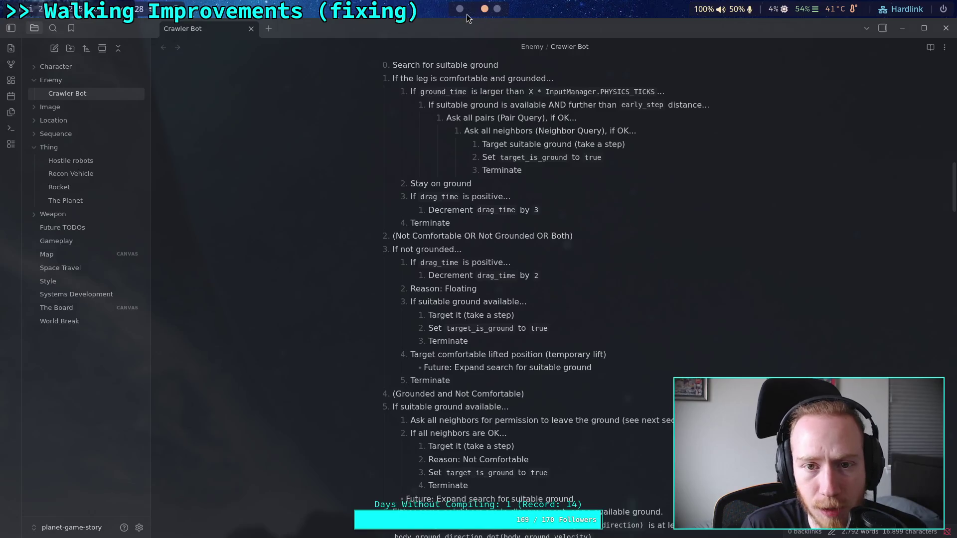
click(470, 10)
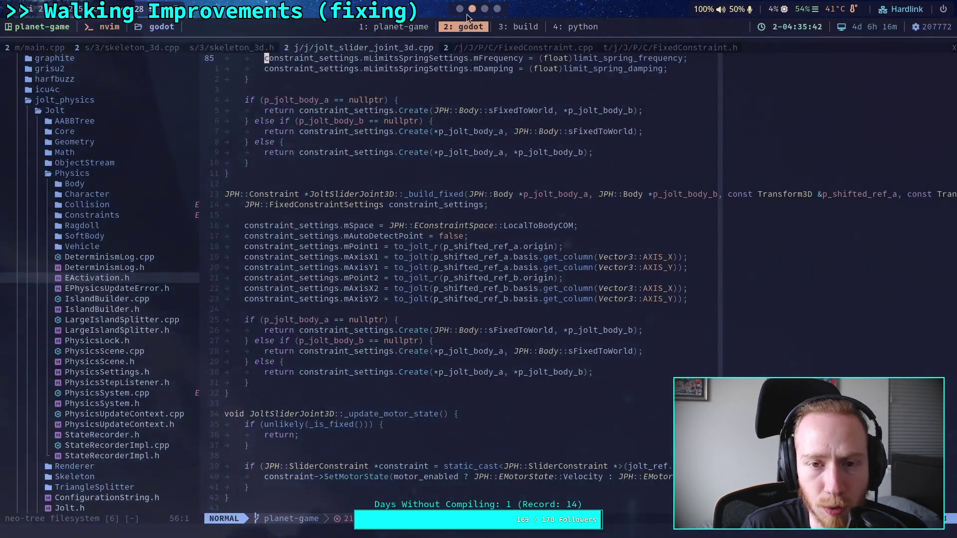
click(525, 50)
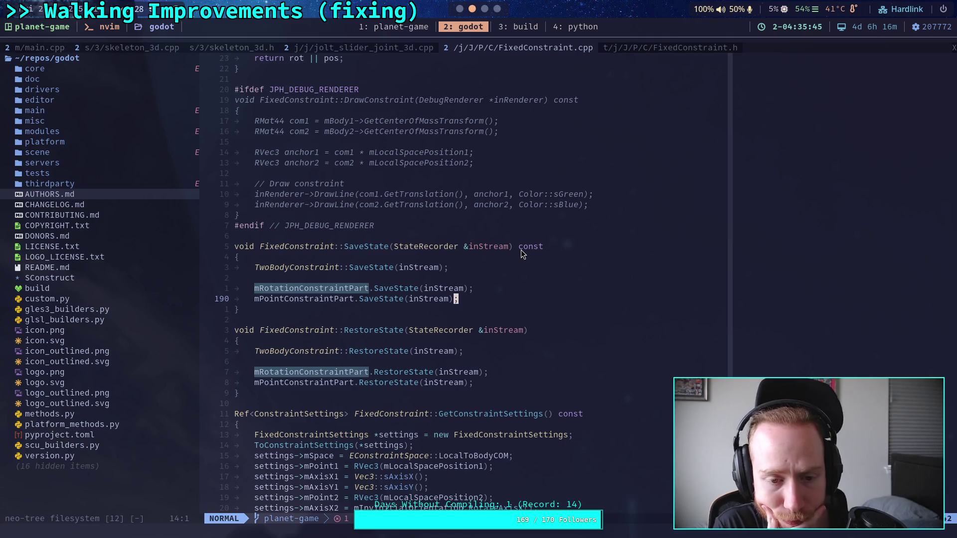
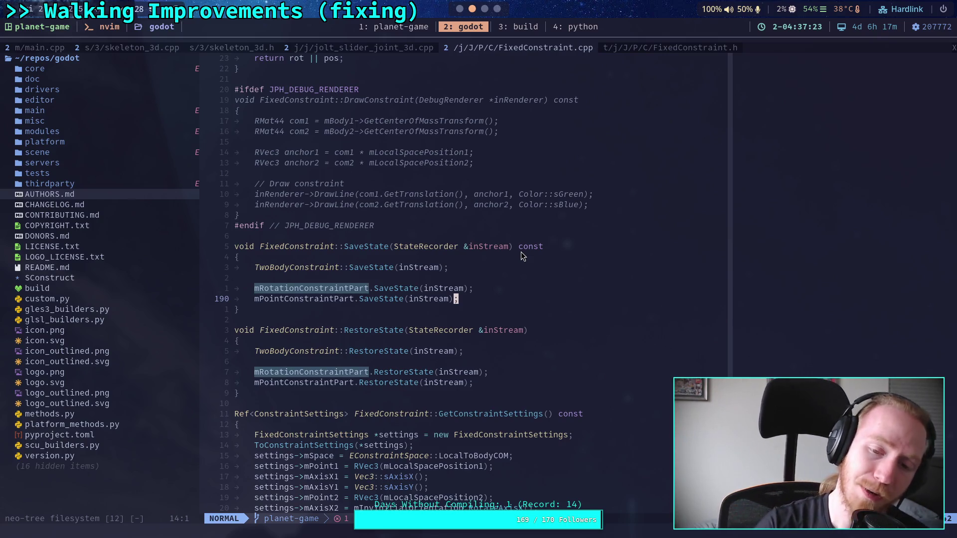
Bring up the jolt_slider_joint_3d.cpp buffer to view its _build_fixed function.
click(371, 53)
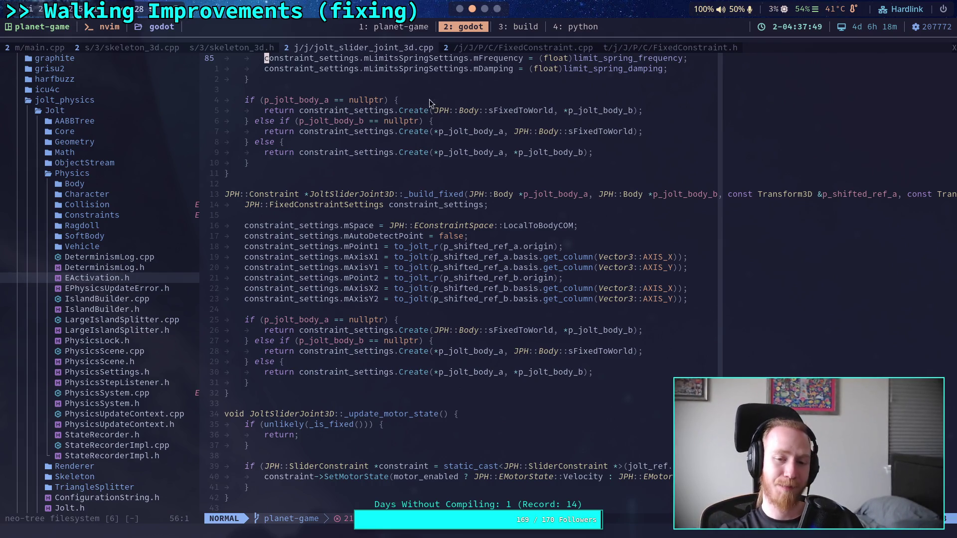
click(460, 9)
mouse_move(477, 203)
mouse_down()
mouse_move(363, 220)
mouse_move(569, 268)
mouse_up()
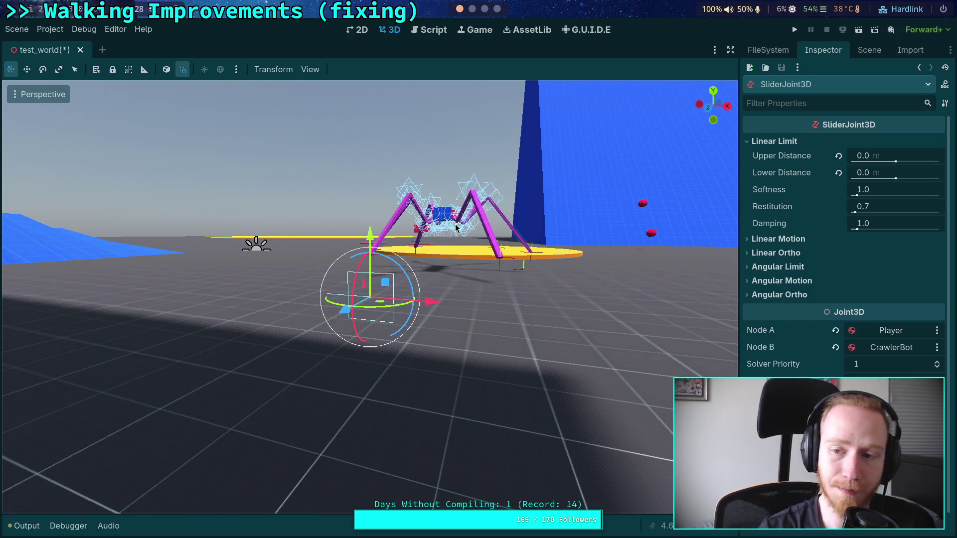
click(863, 55)
click(484, 8)
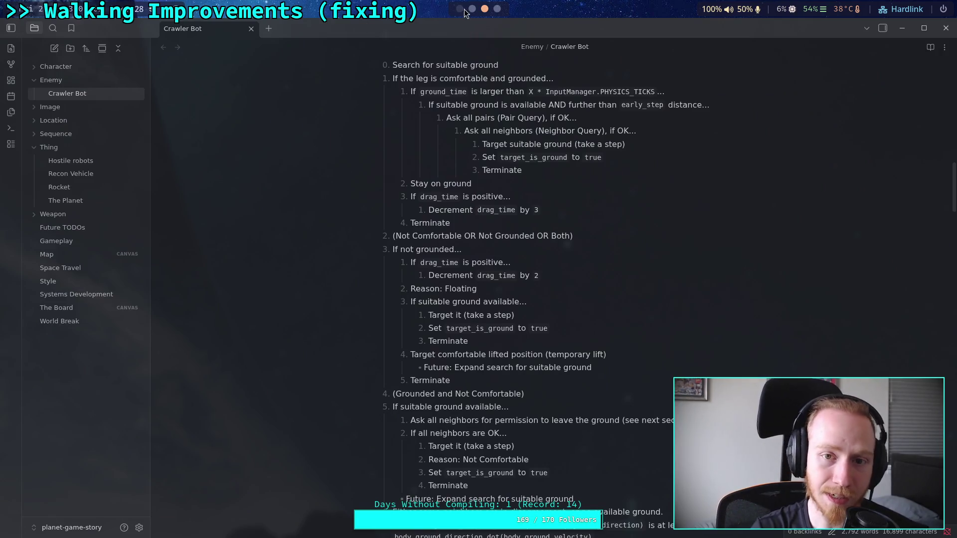
click(471, 9)
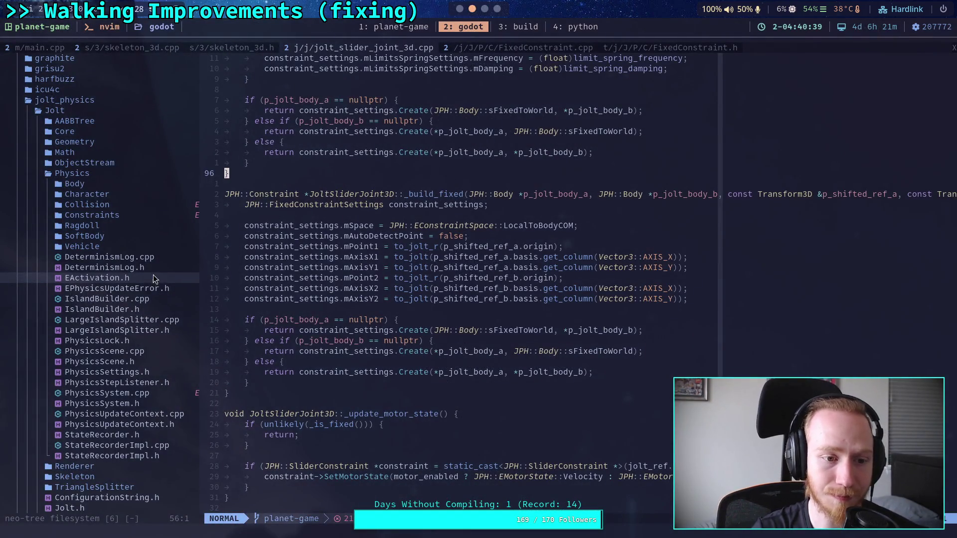
Widen neo-tree, expand Jolt's Constraints folder, then briefly expand and collapse ConstraintPart.
click(133, 275)
click(102, 215)
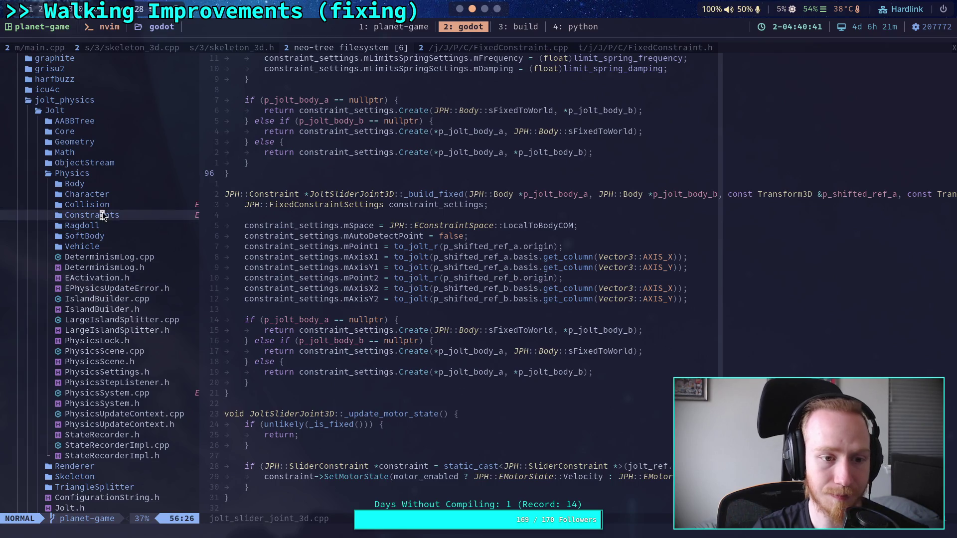
drag(202, 189, 252, 198)
key(Return)
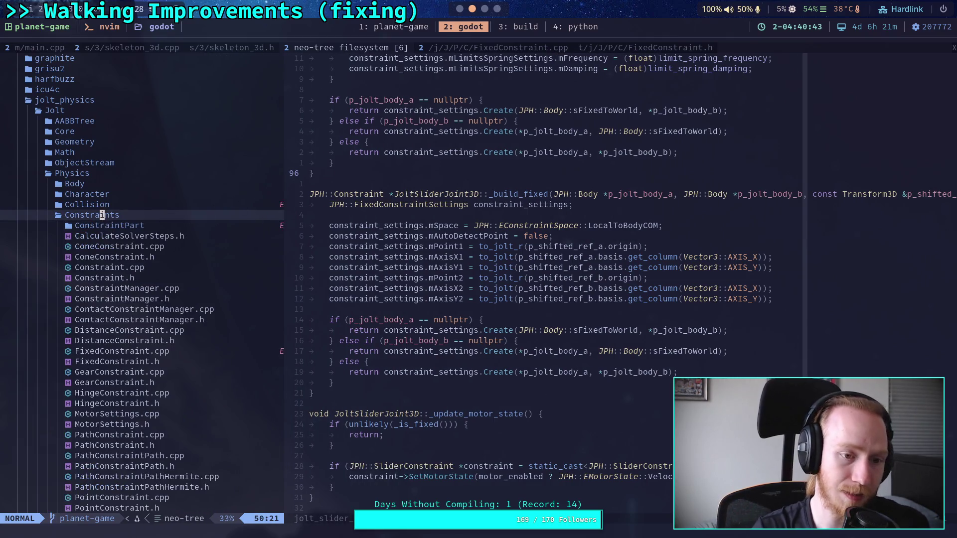
scroll(156, 222, down, 4)
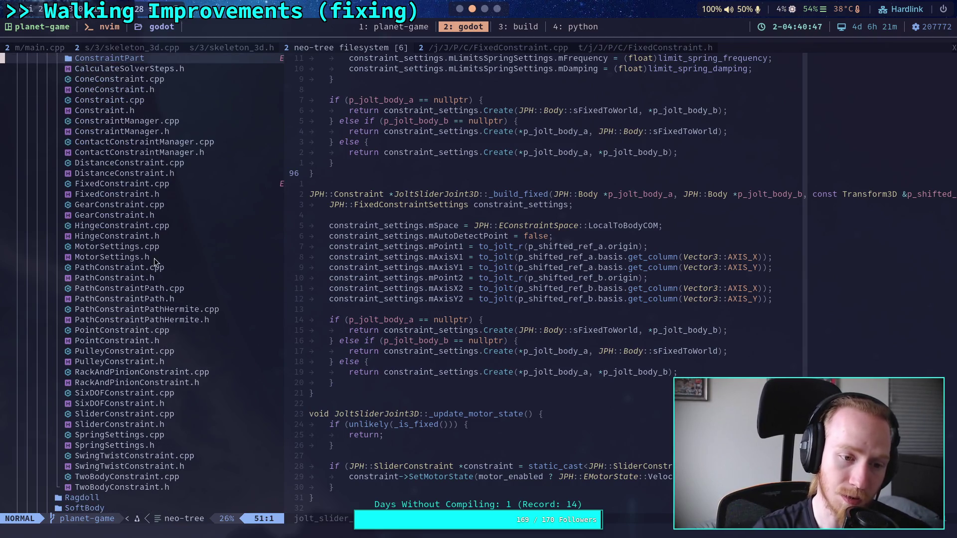
key(j)
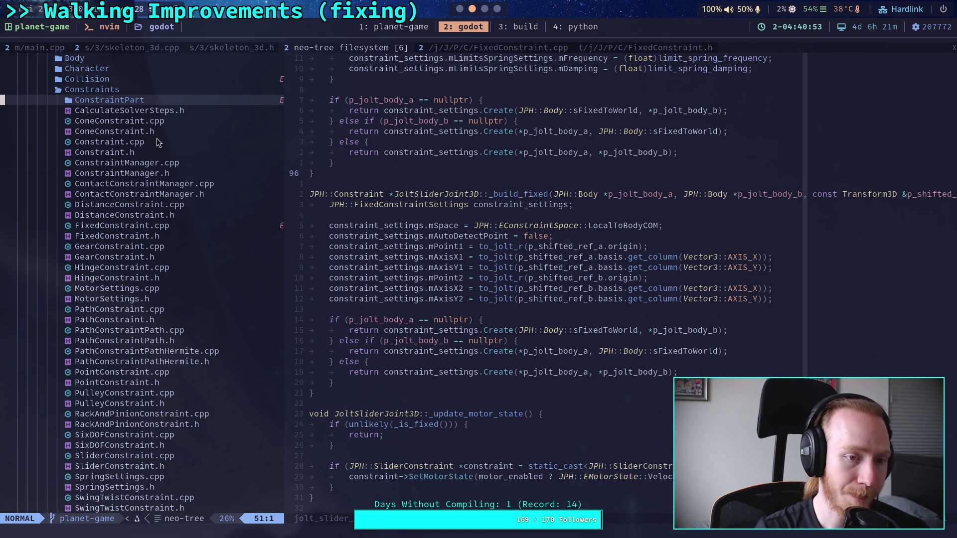
key(Return)
key(j)
key(j)
key(j)
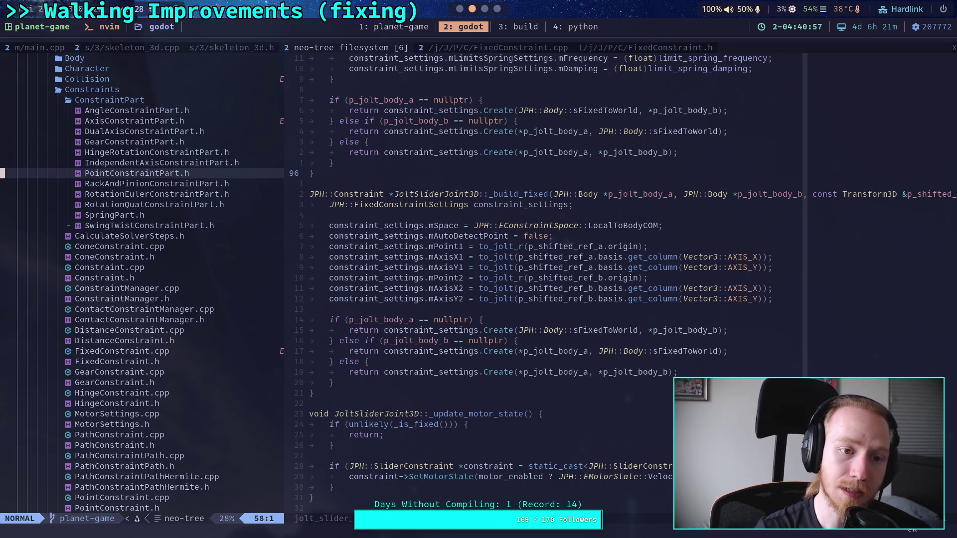
key(k)
key(k)
key(k)
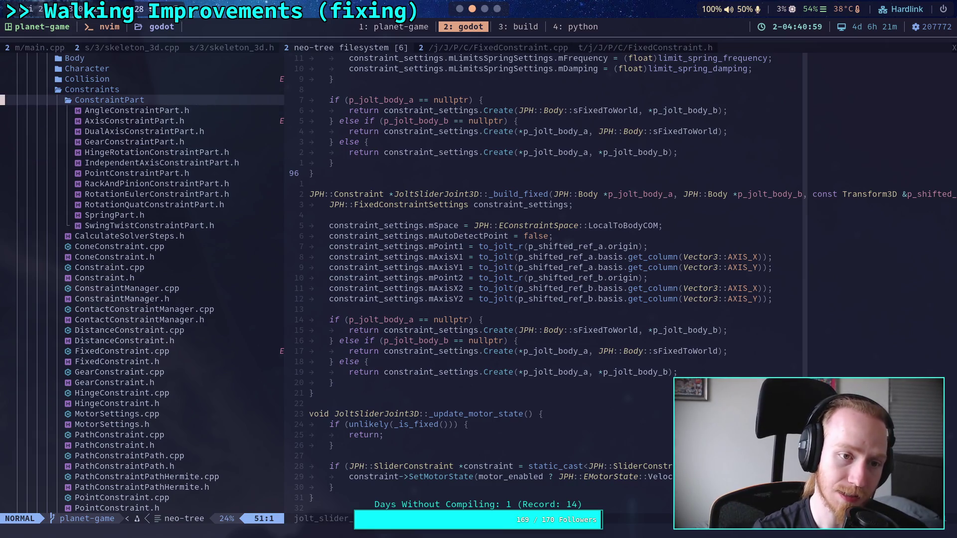
key(Return)
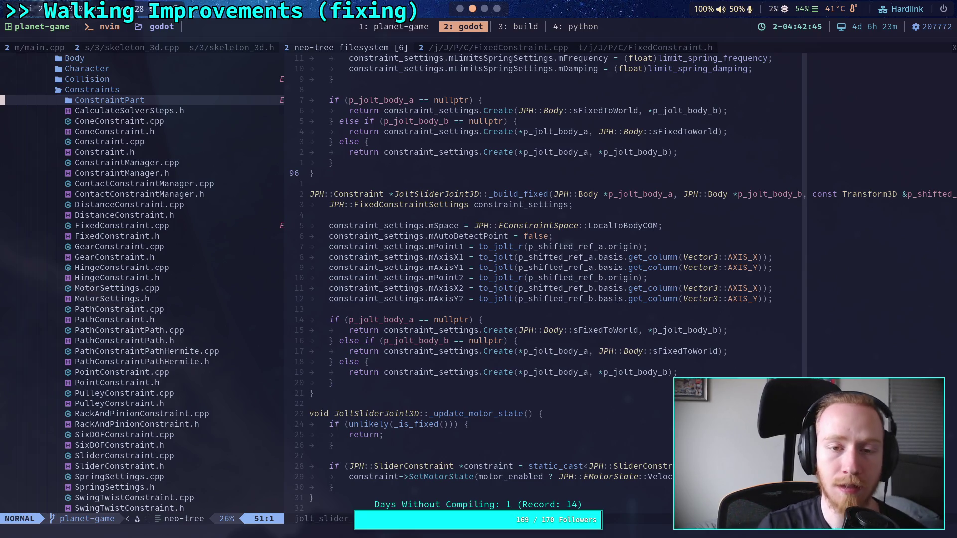
Delete the SliderJoint3D node from test_world in Godot and collapse the Skeleton3D subtree.
click(457, 11)
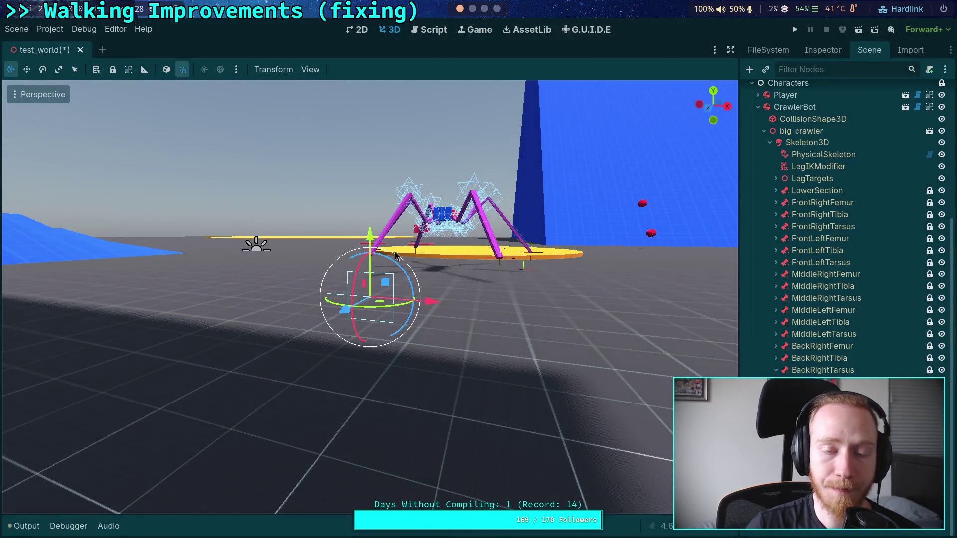
click(472, 10)
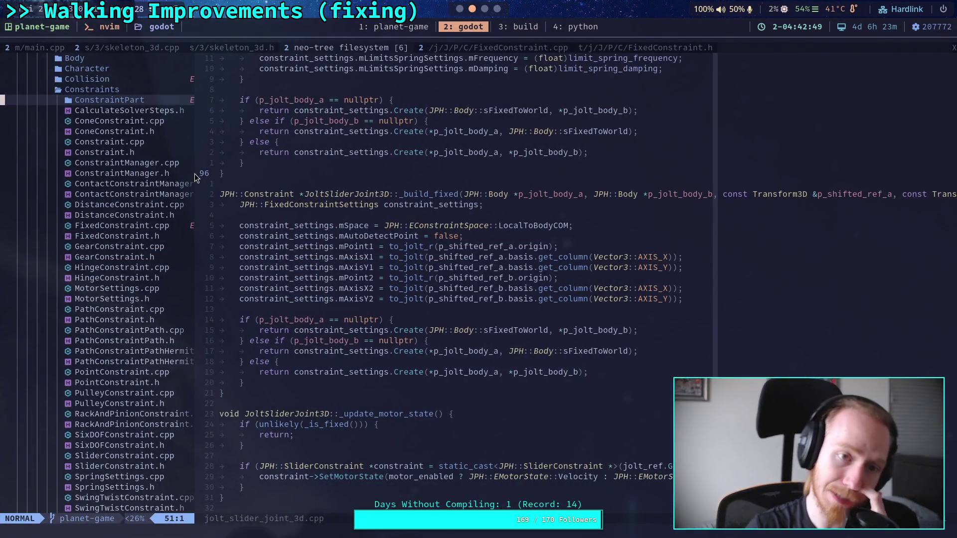
click(459, 9)
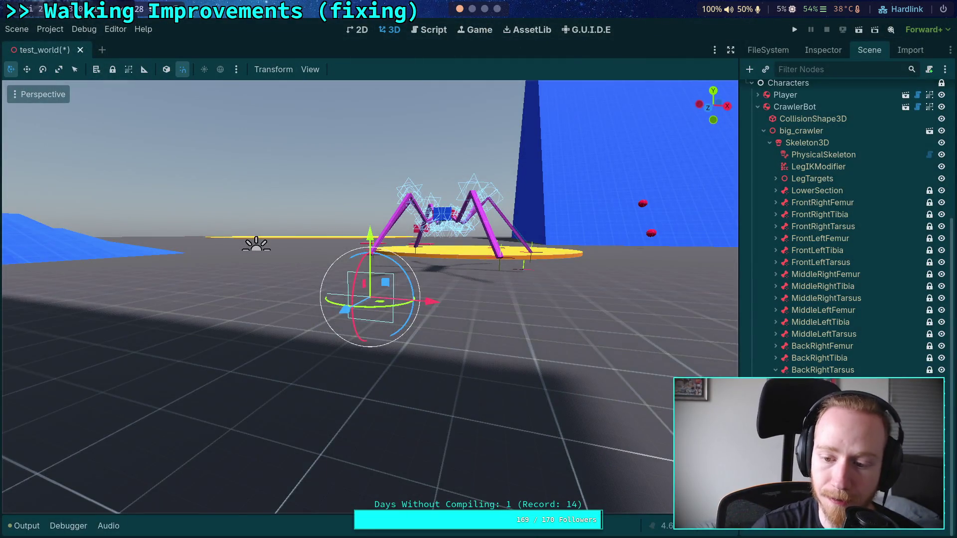
key(Delete)
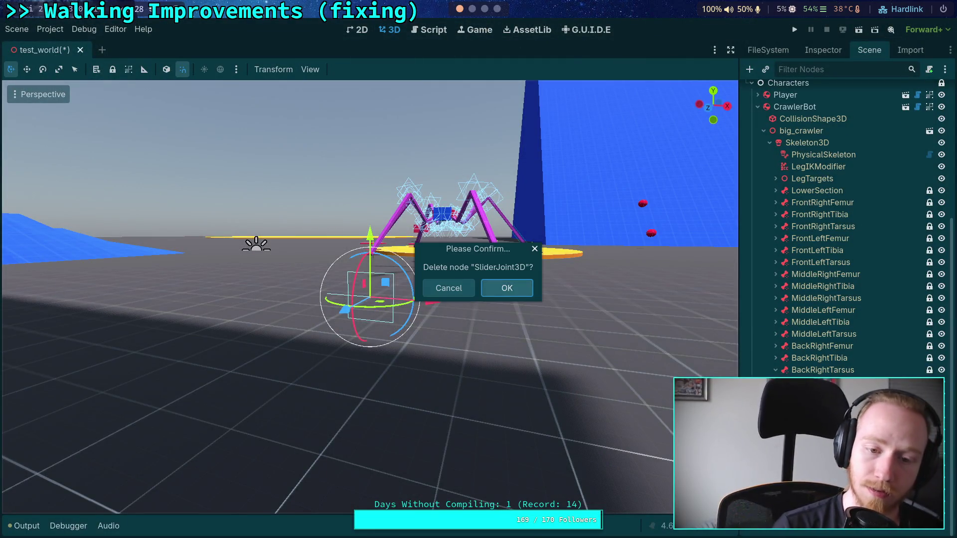
click(507, 288)
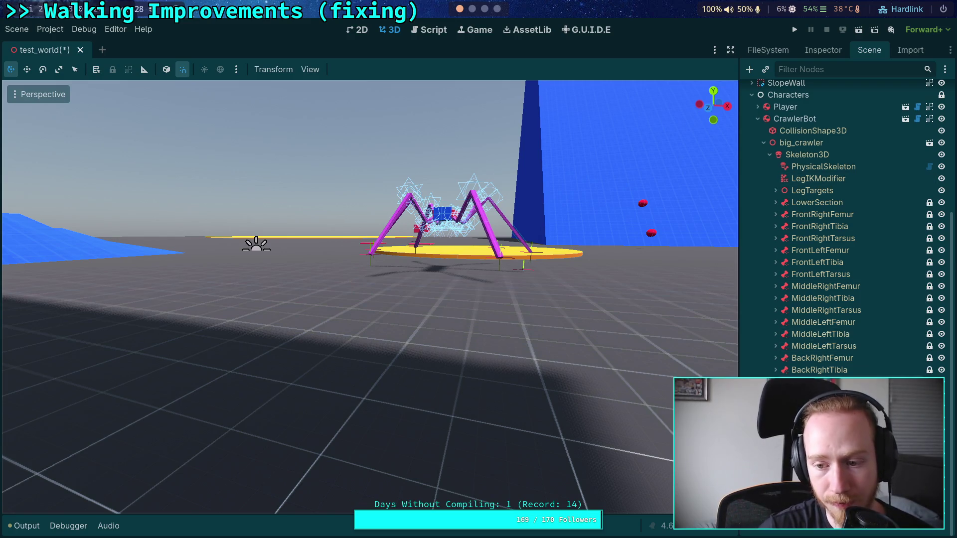
scroll(771, 199, up, 3)
click(766, 221)
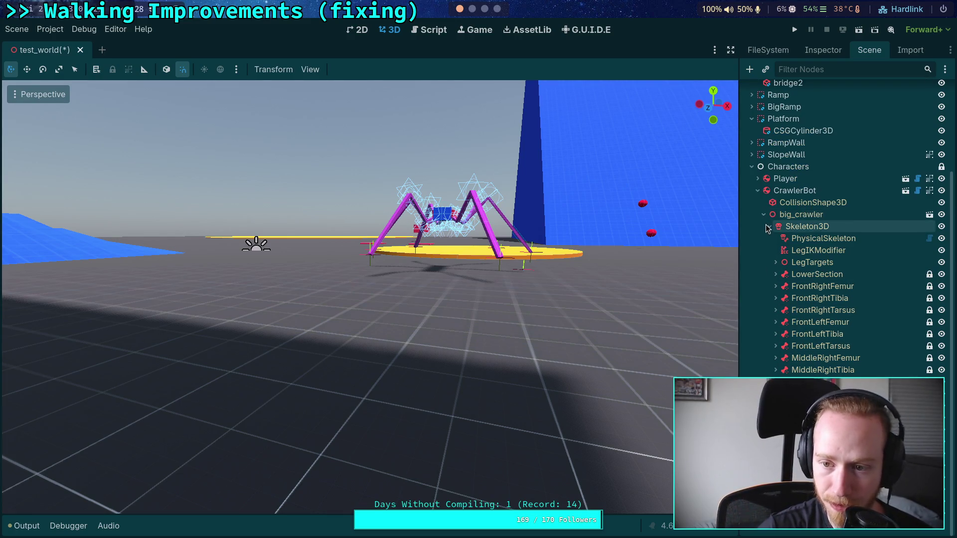
click(771, 306)
Turn off Editable Children on the CrawlerBot node and confirm.
right_click(768, 305)
click(758, 305)
key(f)
click(757, 306)
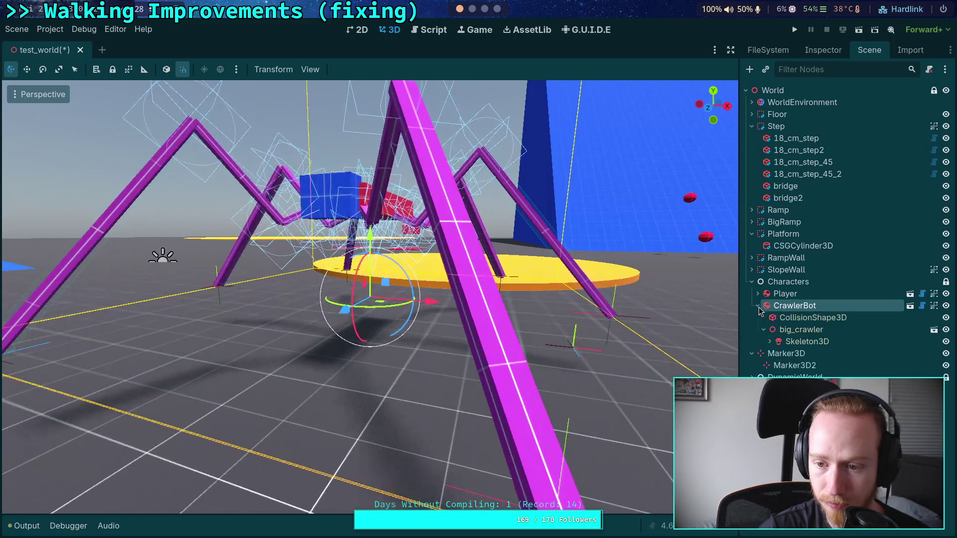
click(770, 341)
scroll(778, 341, down, 3)
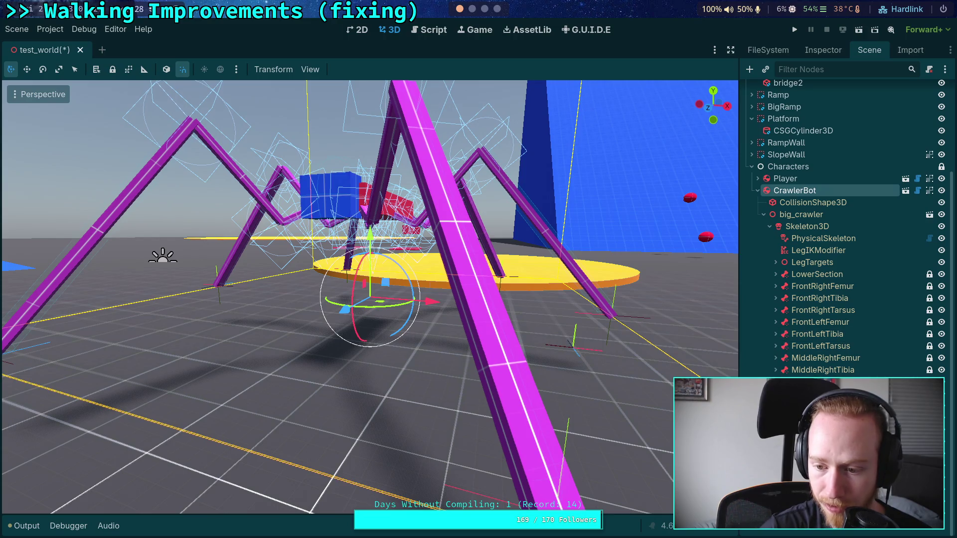
click(783, 197)
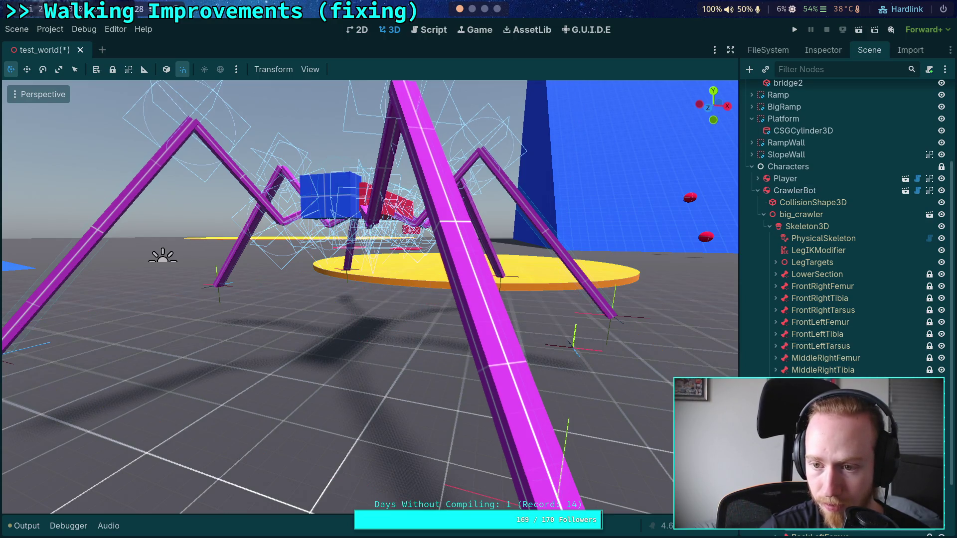
scroll(782, 198, down, 3)
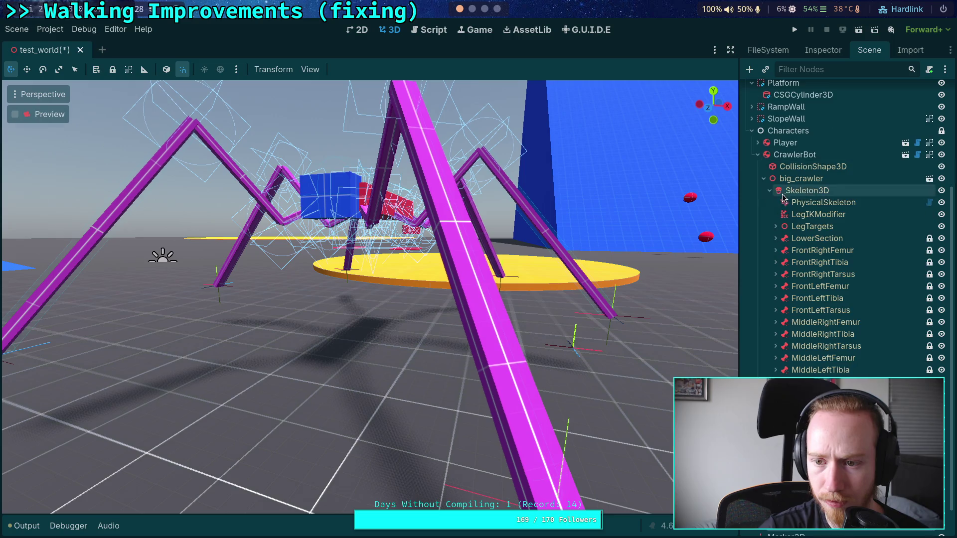
click(784, 156)
right_click(784, 157)
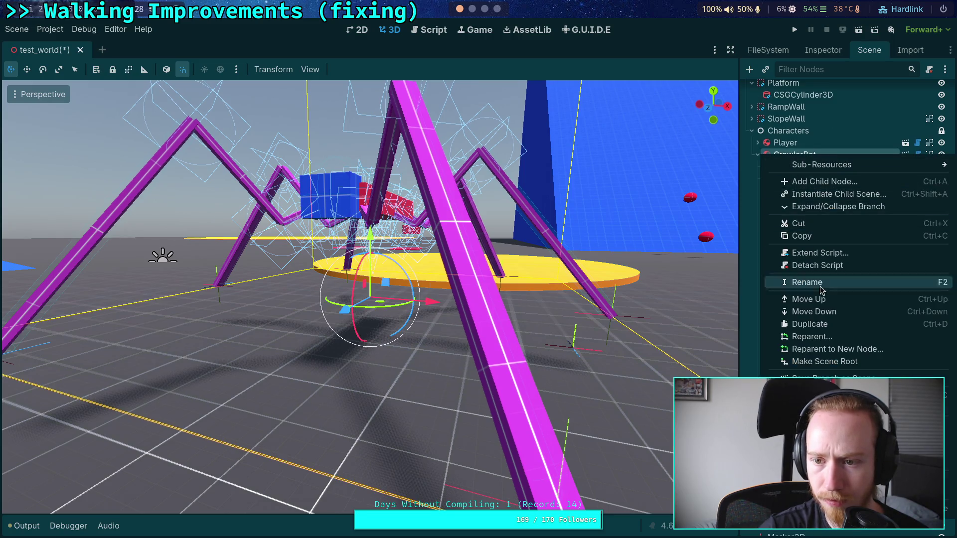
click(828, 425)
click(575, 288)
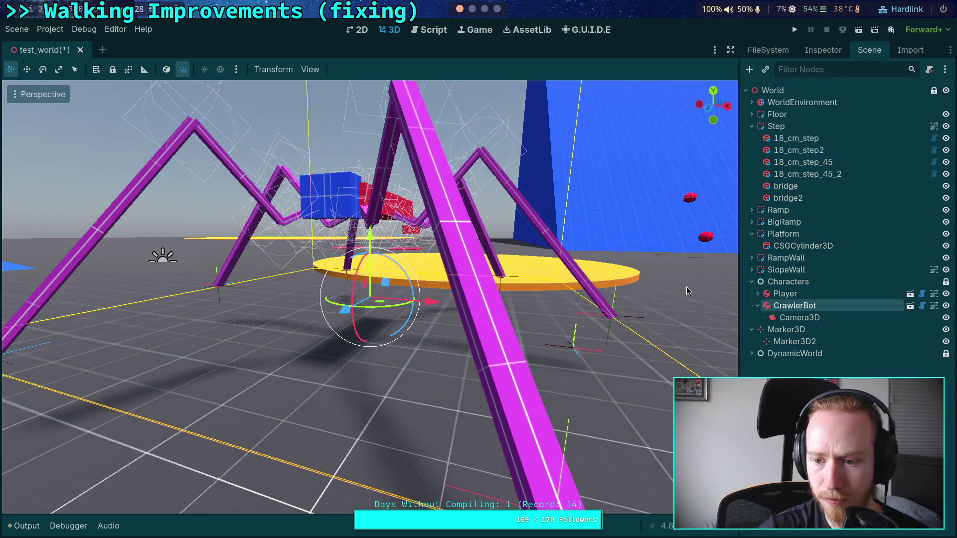
Set the CrawlerBot Camera3D's Transform Position x and z to 0.
scroll(518, 289, down, 5)
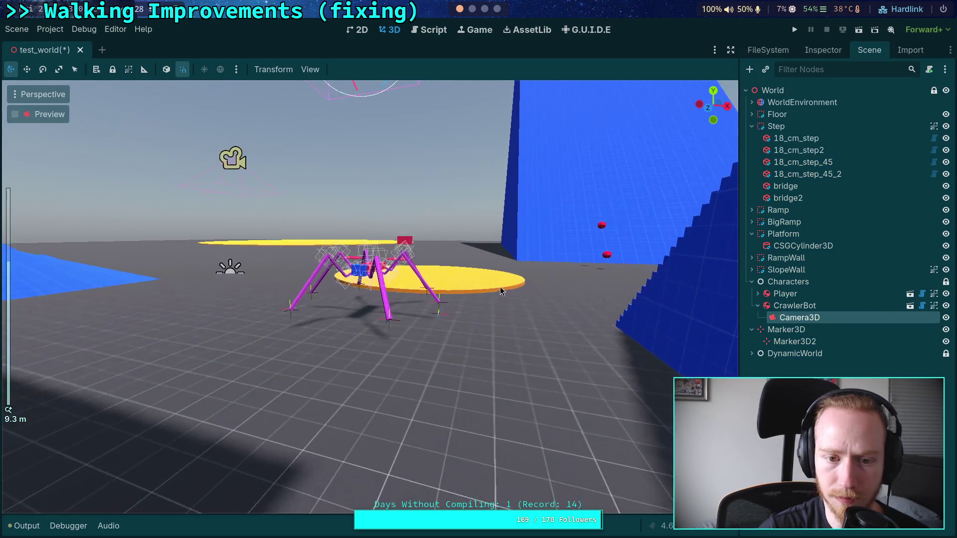
click(823, 50)
scroll(843, 224, down, 5)
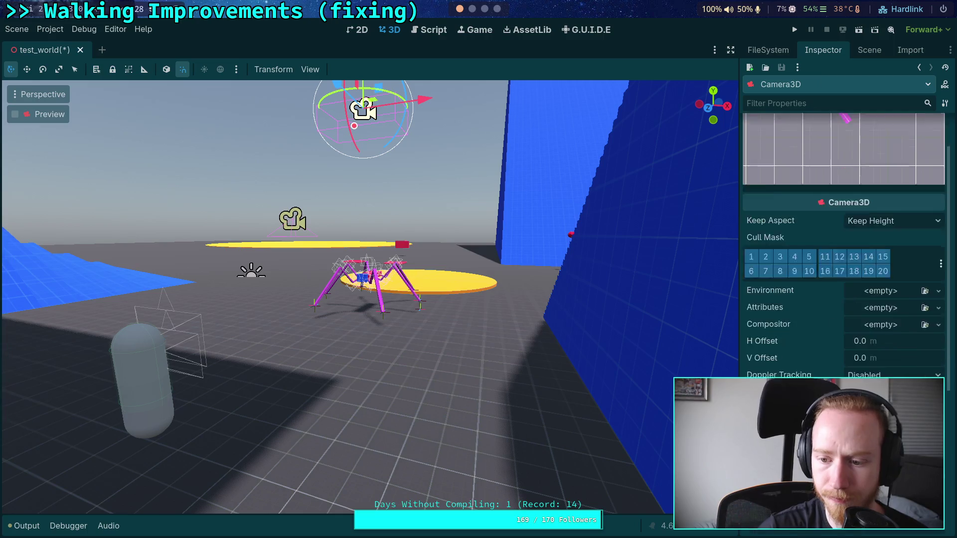
click(790, 276)
text(0)
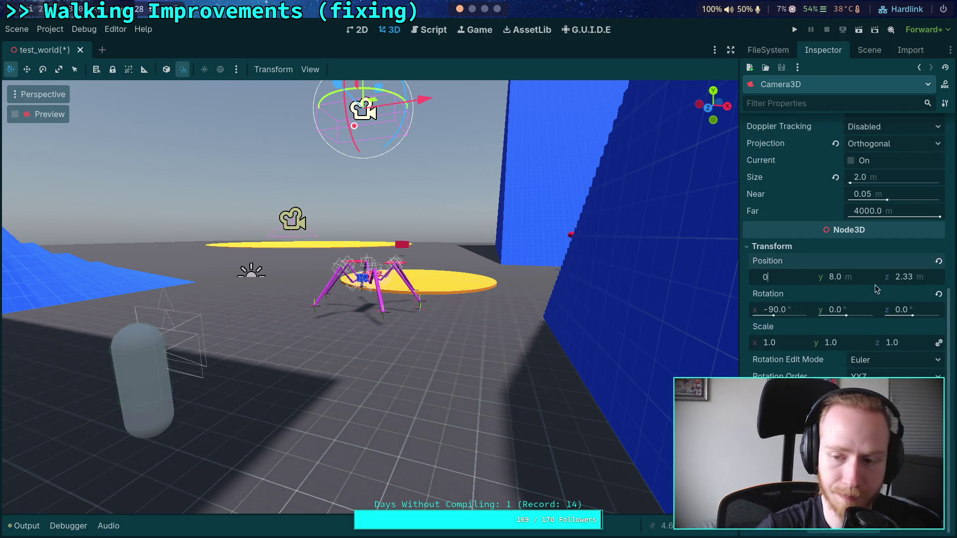
click(915, 282)
text(0)
key(Return)
scroll(833, 339, up, 5)
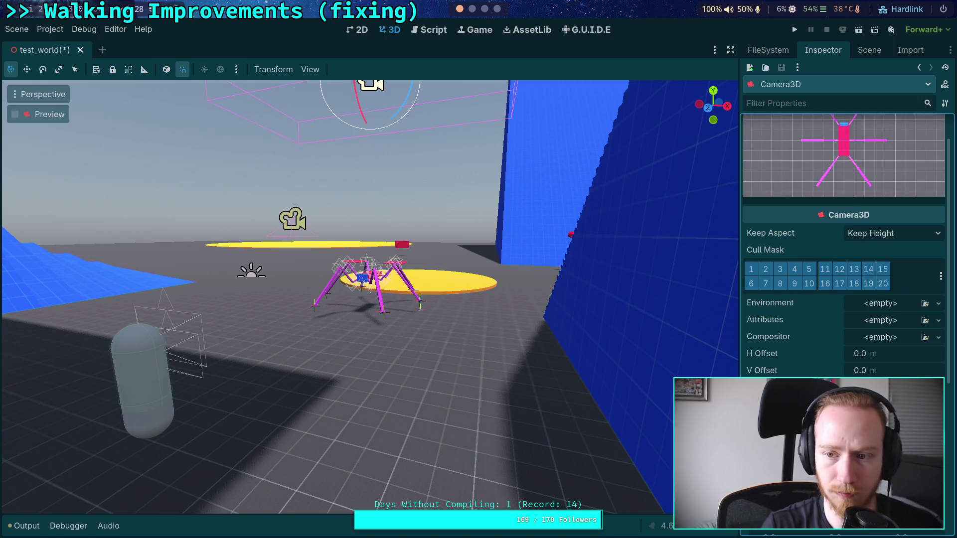
Enlarge the camera preview, show the scene tree, and clear the node selection.
drag(800, 201, 801, 241)
scroll(793, 332, down, 5)
scroll(783, 354, up, 5)
click(870, 50)
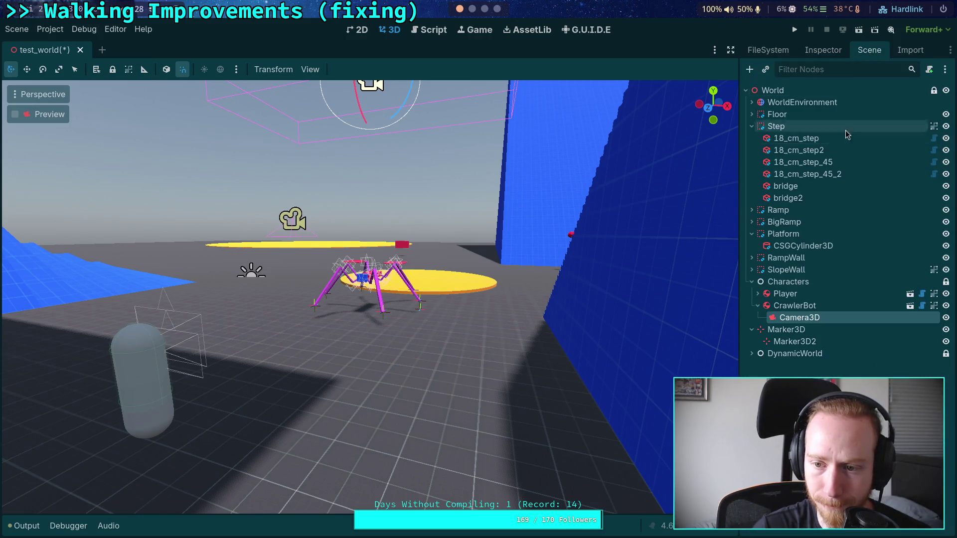
click(572, 337)
click(481, 342)
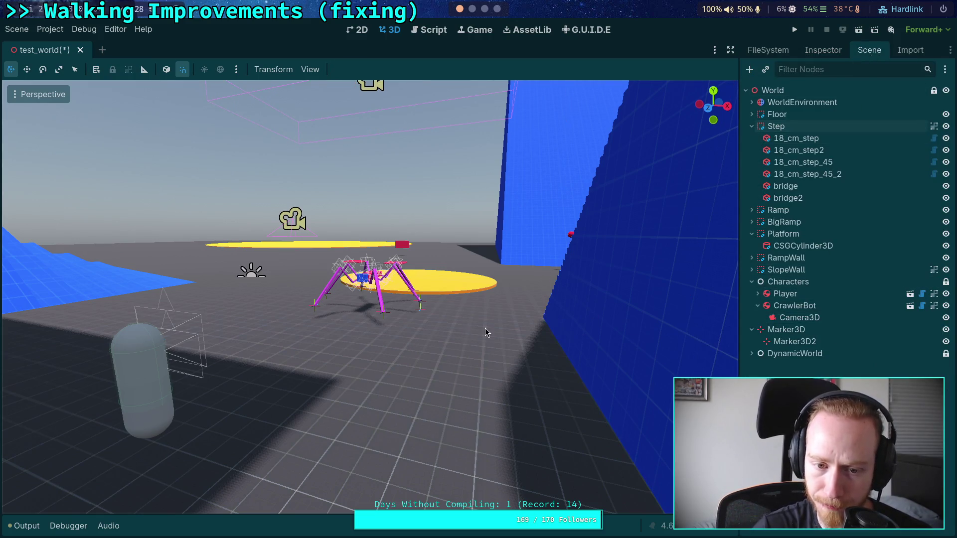
click(310, 69)
Hide the joint wireframe gizmos in the 3D viewport and open CrawlerCharacter.gd for editing.
mouse_move(513, 167)
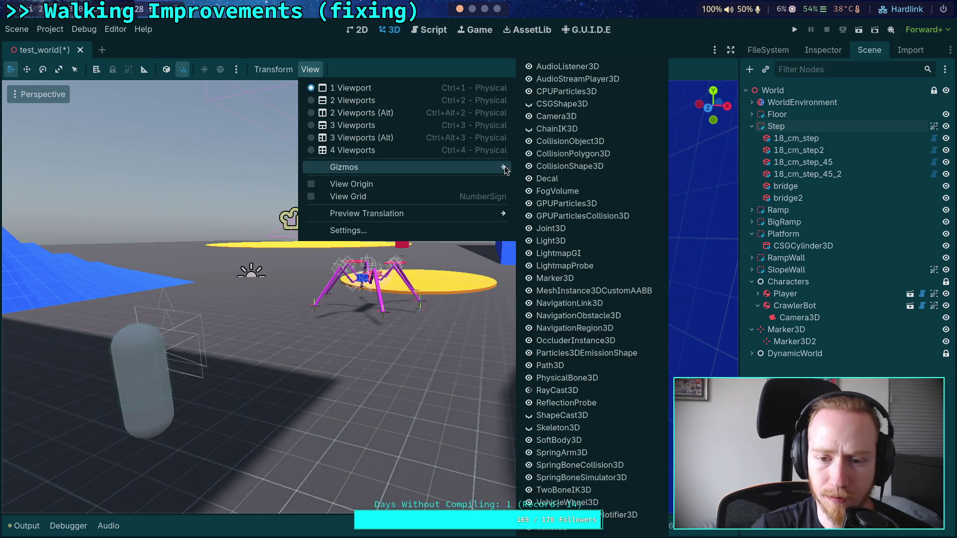
click(574, 228)
click(310, 49)
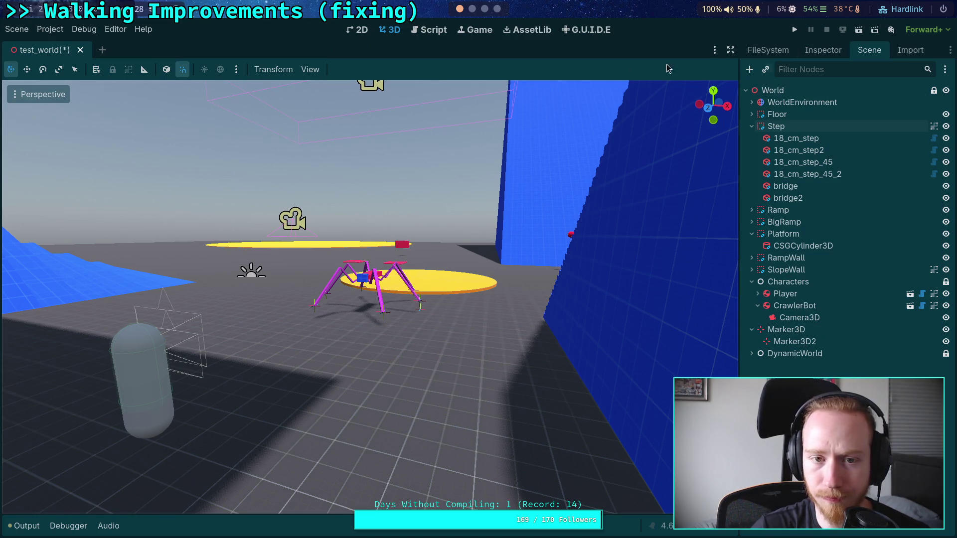
click(424, 34)
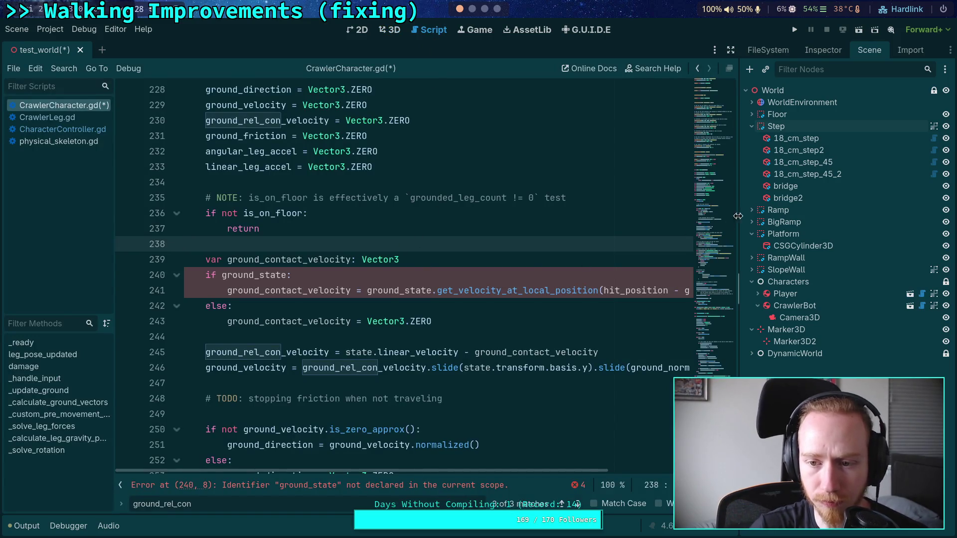
Enable distraction-free mode so CrawlerCharacter.gd fills the full editor width.
click(731, 50)
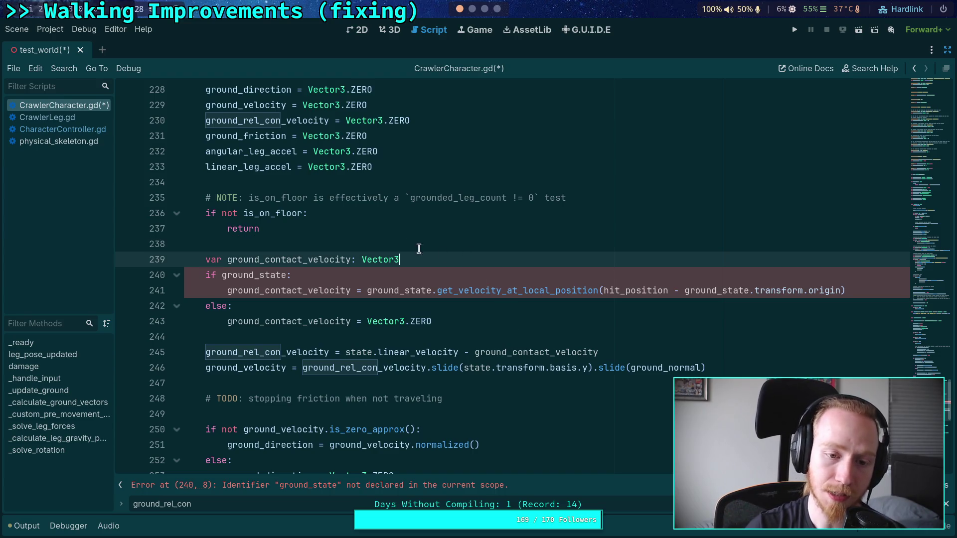
scroll(312, 215, up, 3)
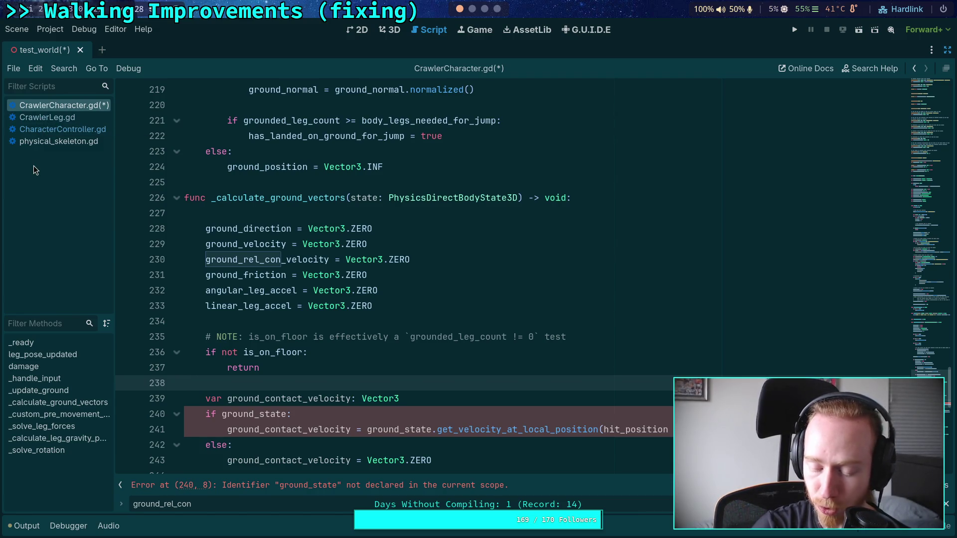
Scroll through CrawlerCharacter.gd, placing the caret on blank line 145 along the way.
scroll(316, 348, up, 15)
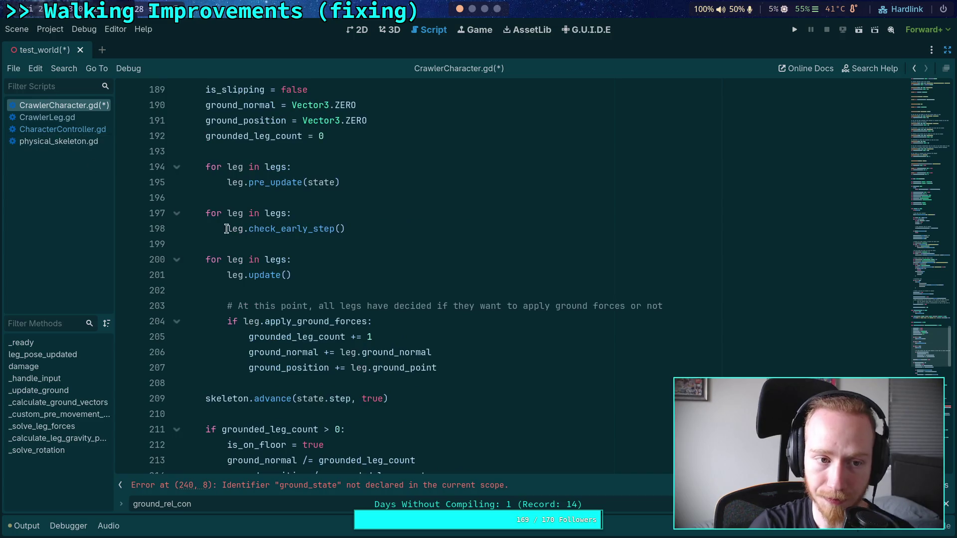
scroll(249, 275, up, 8)
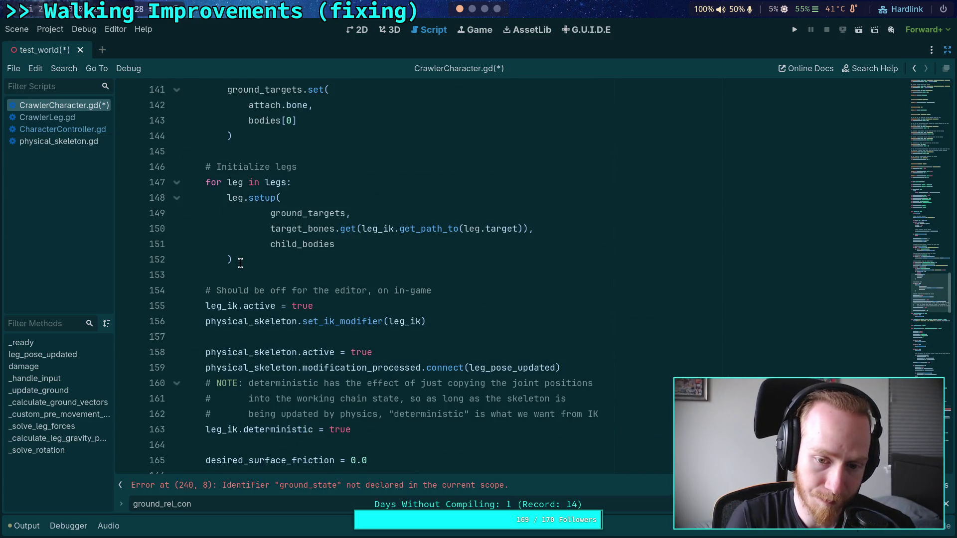
scroll(240, 263, up, 2)
scroll(316, 282, down, 1)
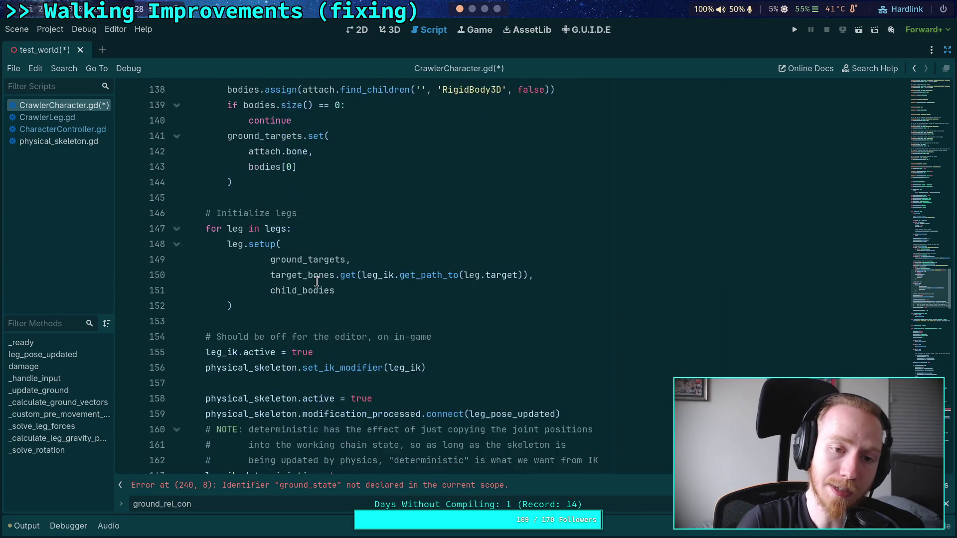
scroll(316, 281, up, 2)
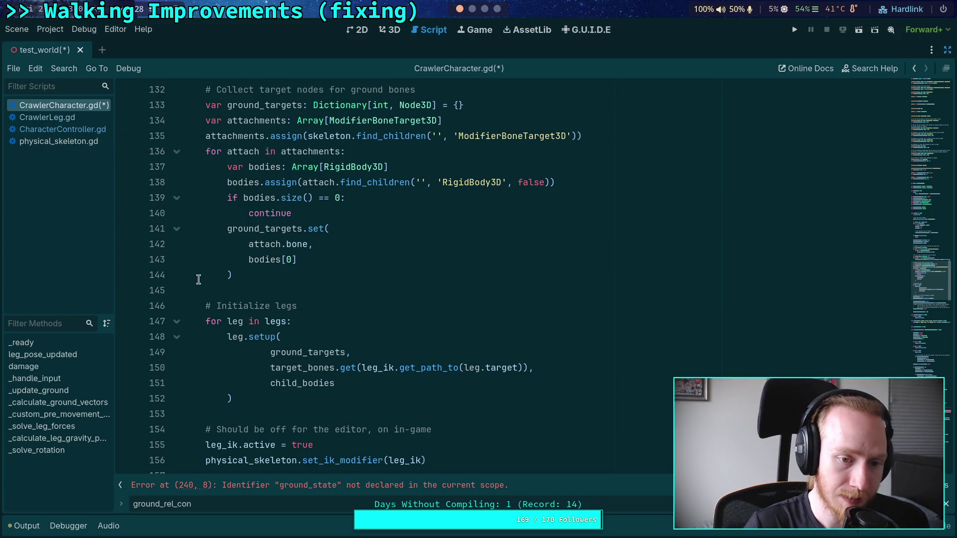
click(214, 292)
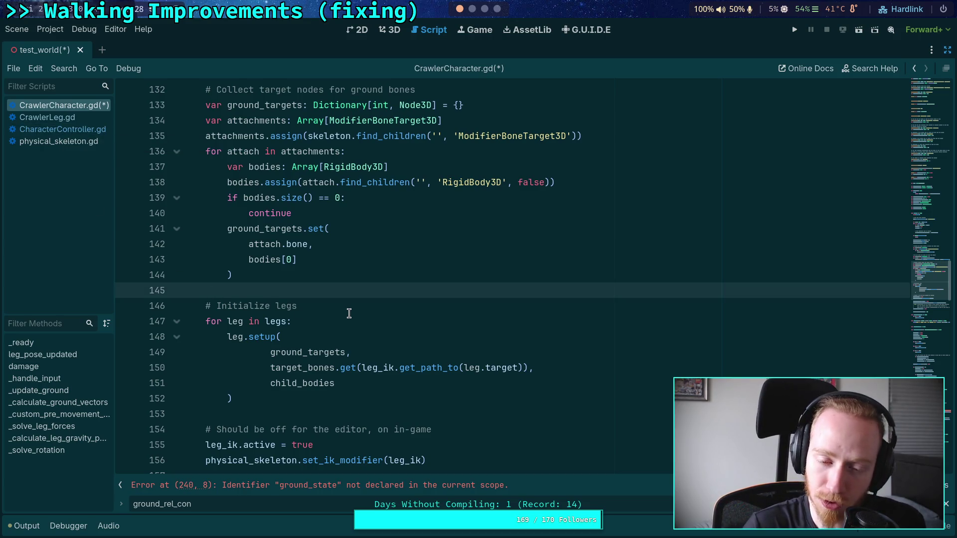
scroll(349, 314, down, 5)
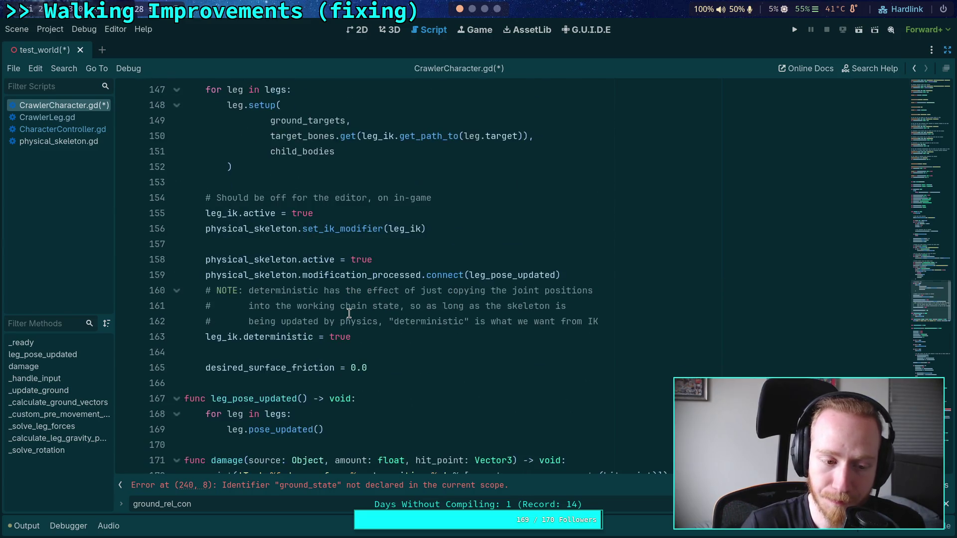
scroll(301, 347, down, 14)
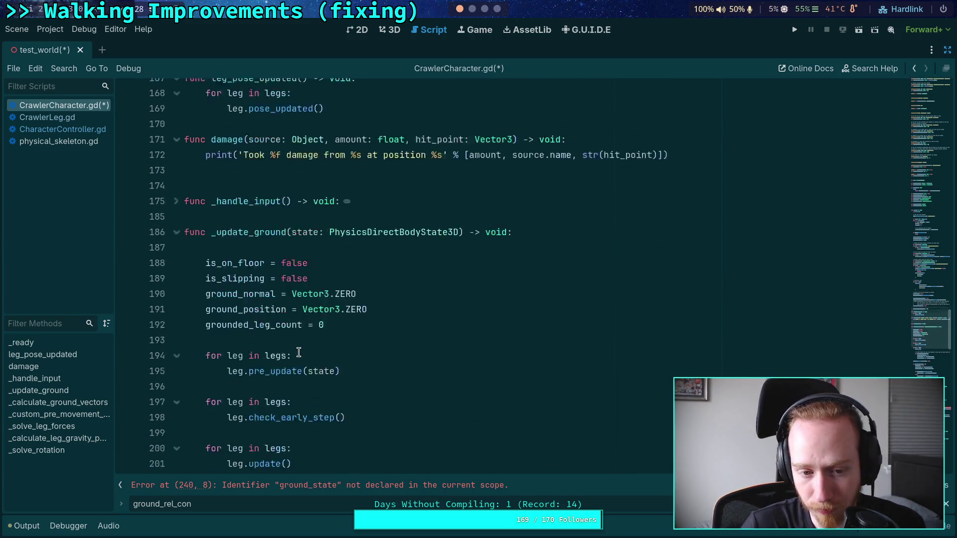
scroll(299, 353, down, 3)
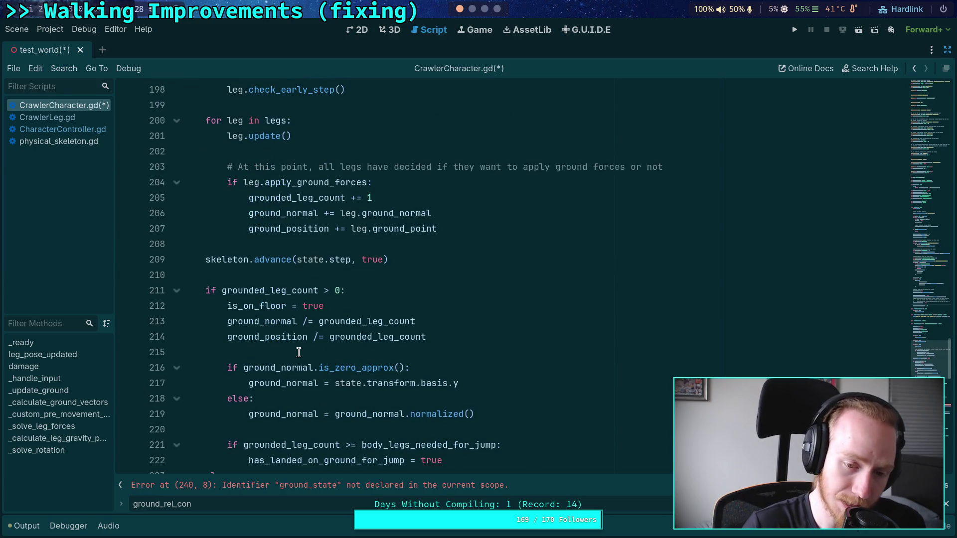
scroll(299, 352, down, 4)
scroll(299, 352, down, 5)
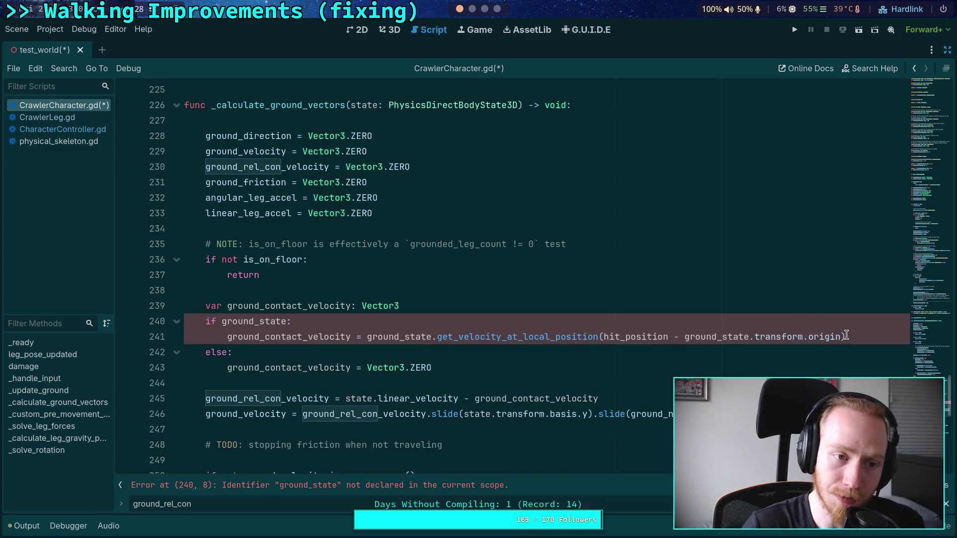
Select the get_velocity_at_local_position call on line 241, briefly checking CrawlerLeg.gd.
drag(846, 337, 437, 337)
click(58, 117)
click(65, 105)
click(627, 354)
drag(846, 337, 228, 337)
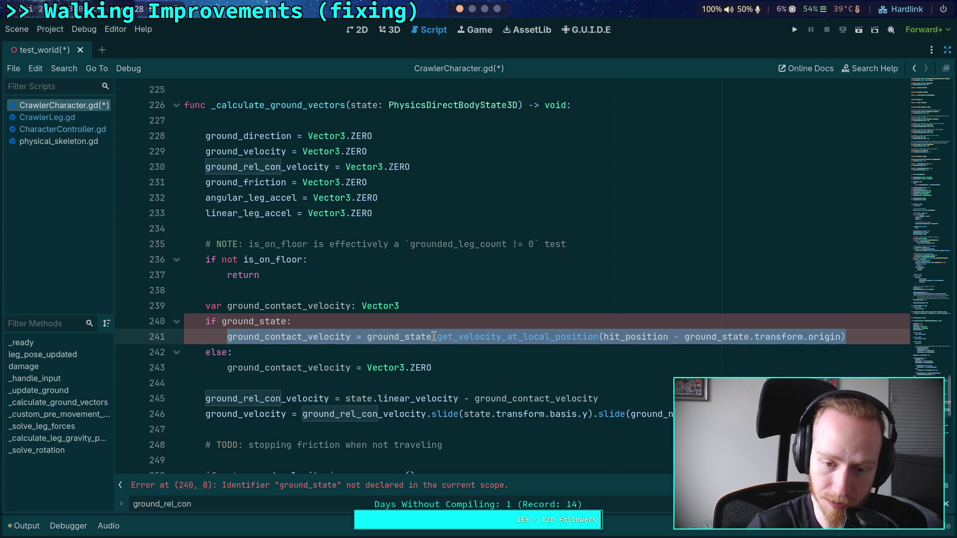
Start line 239's initializer by typing 'ph' and accepting physical_skeleton from autocomplete.
click(462, 306)
click(448, 318)
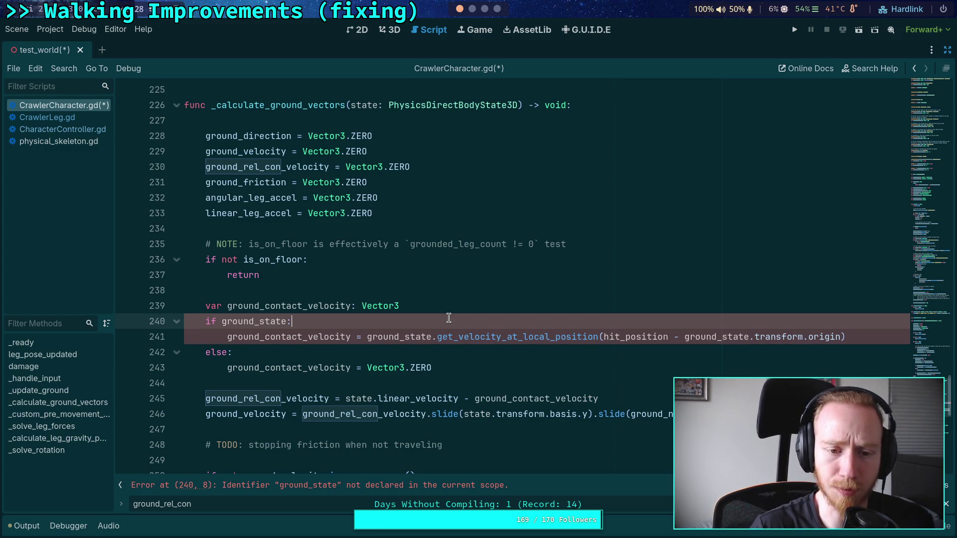
click(512, 309)
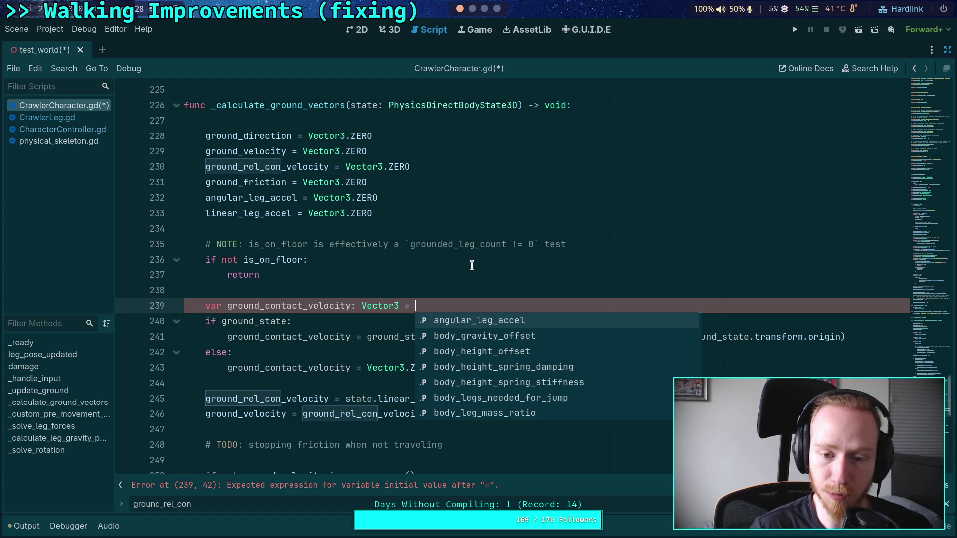
text(ph)
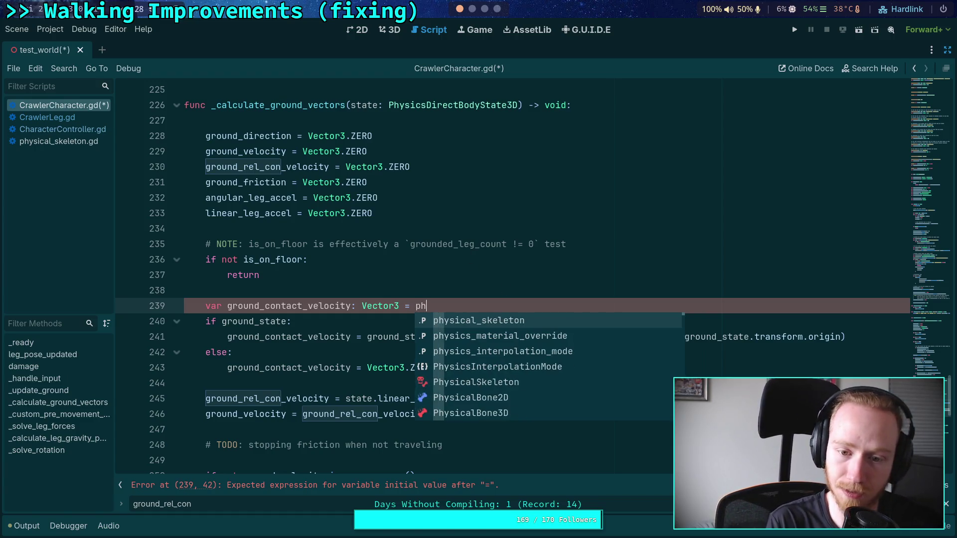
key(Return)
Inspect _update_ground, the advance call on line 209 and _calculate_ground_vectors, then open CharacterController.gd.
scroll(339, 323, up, 15)
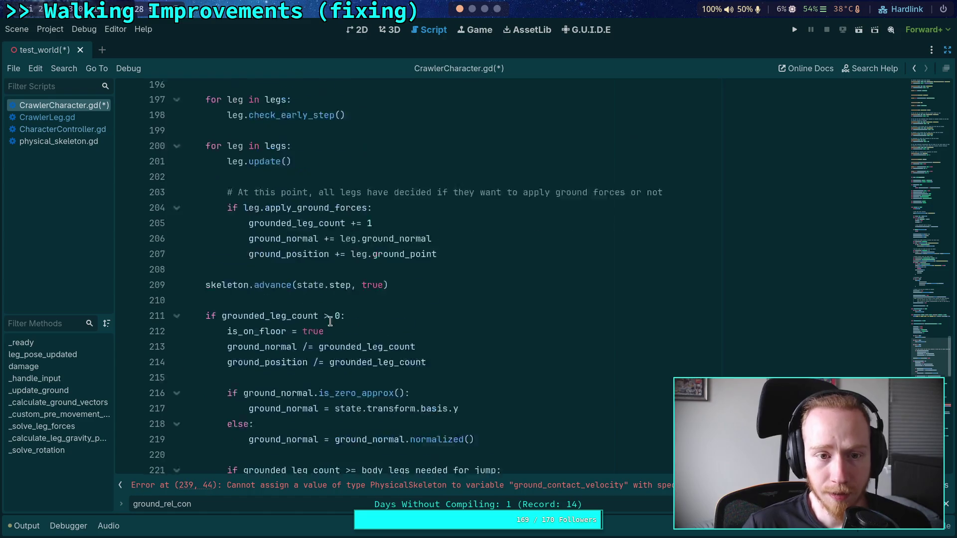
scroll(338, 323, down, 5)
scroll(339, 323, up, 7)
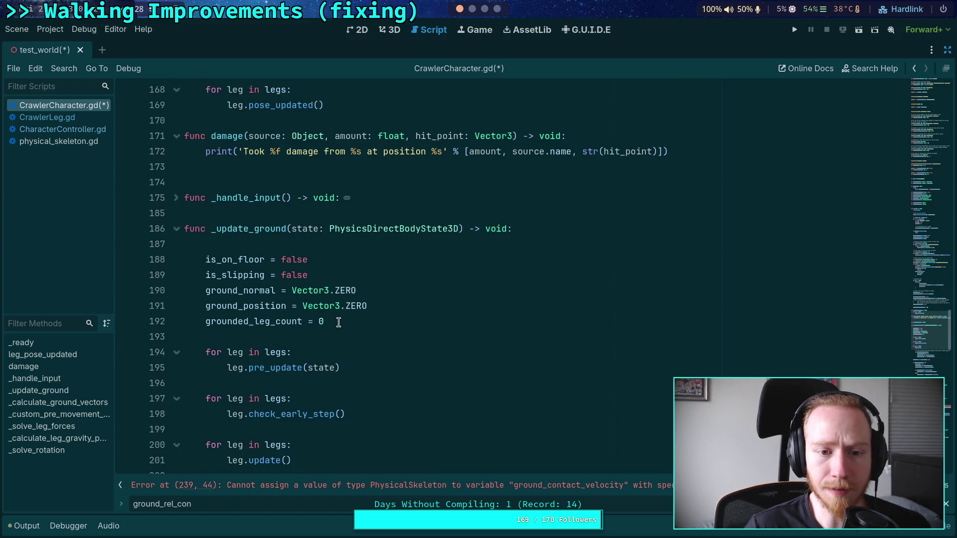
double_click(264, 230)
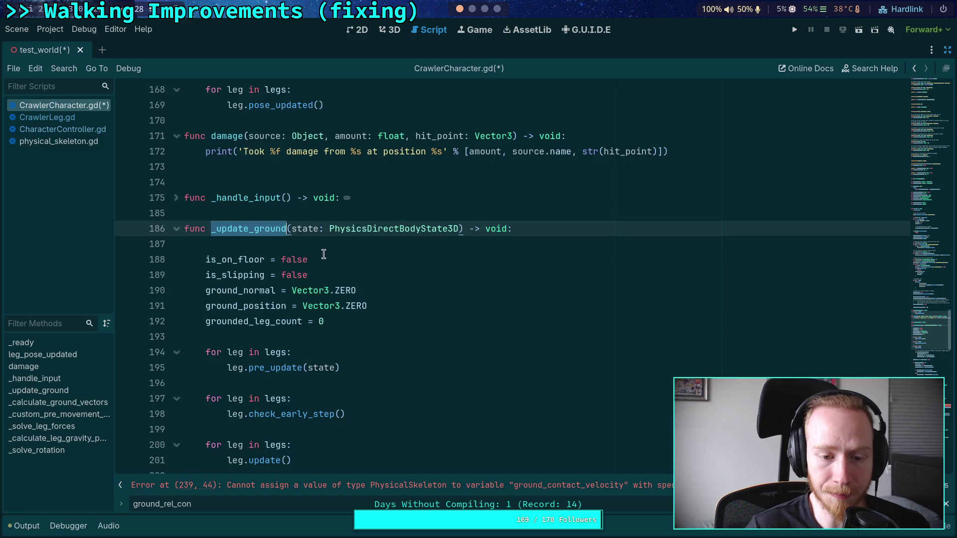
scroll(324, 254, down, 7)
double_click(276, 393)
scroll(316, 354, down, 4)
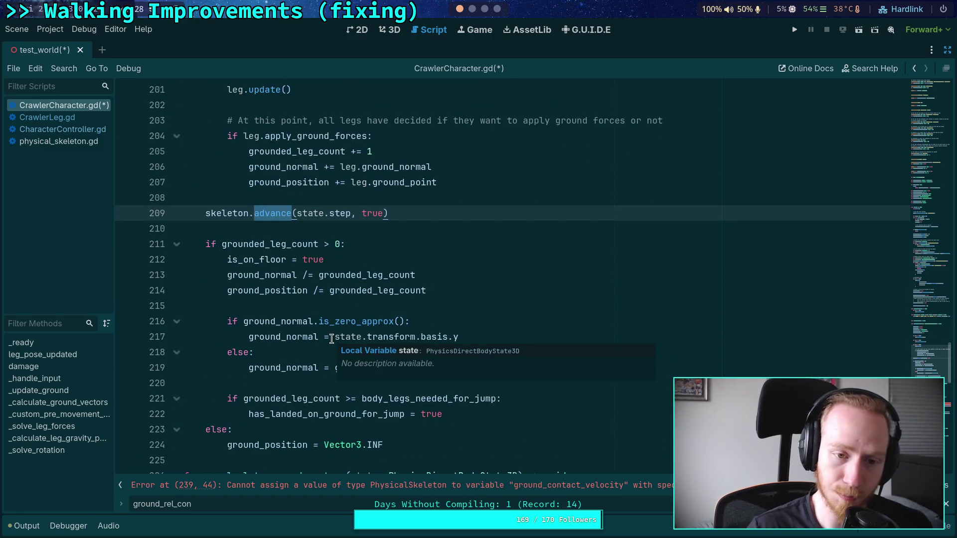
scroll(332, 339, down, 9)
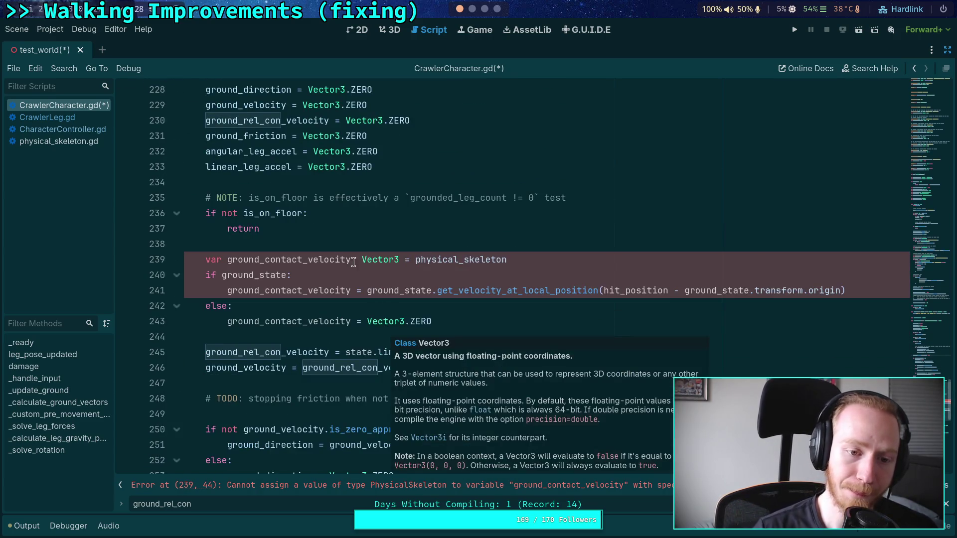
scroll(273, 242, up, 5)
double_click(290, 291)
click(85, 129)
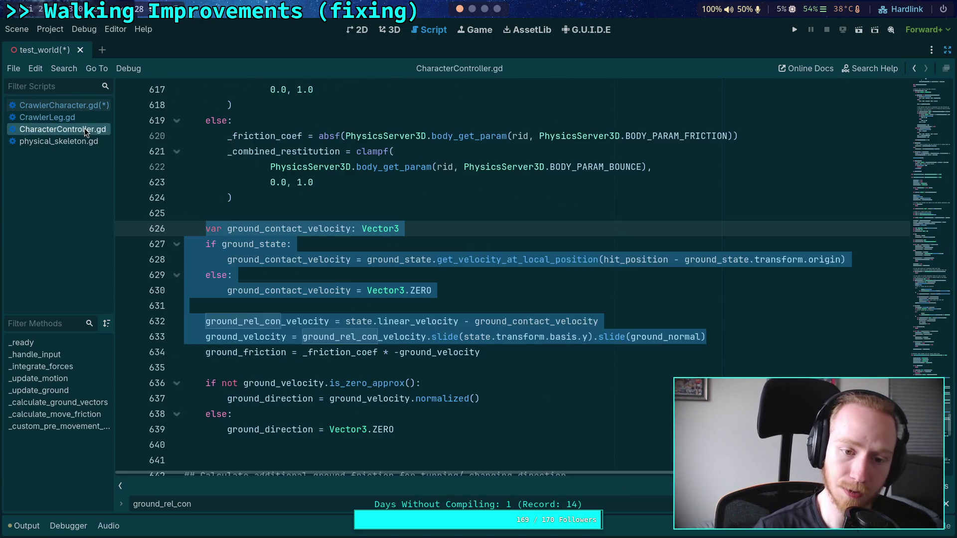
Review CharacterController.gd, folding the is_on_floor block and highlighting _update_ground and _calculate_ground_vectors.
scroll(430, 304, up, 6)
scroll(430, 303, up, 7)
scroll(430, 303, down, 10)
scroll(430, 303, up, 17)
scroll(430, 303, up, 20)
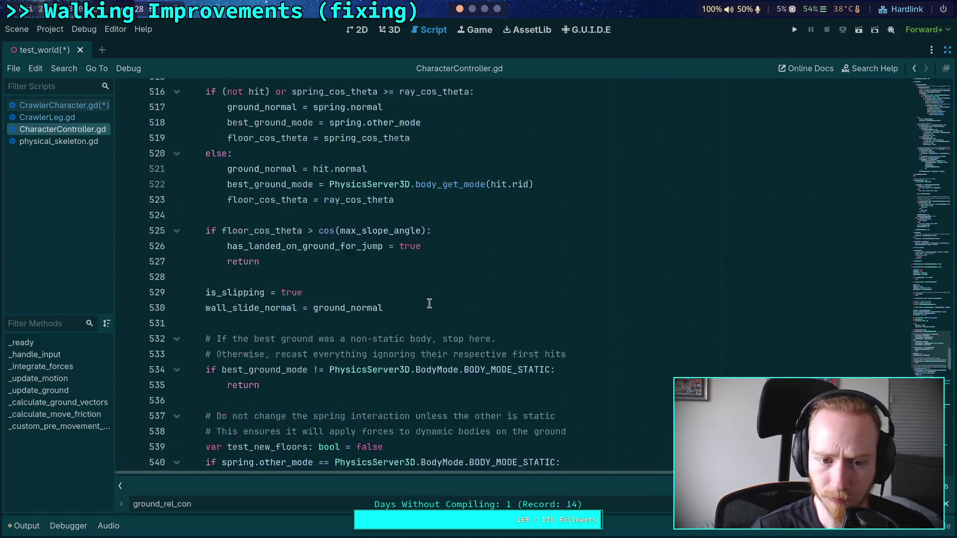
scroll(430, 303, up, 20)
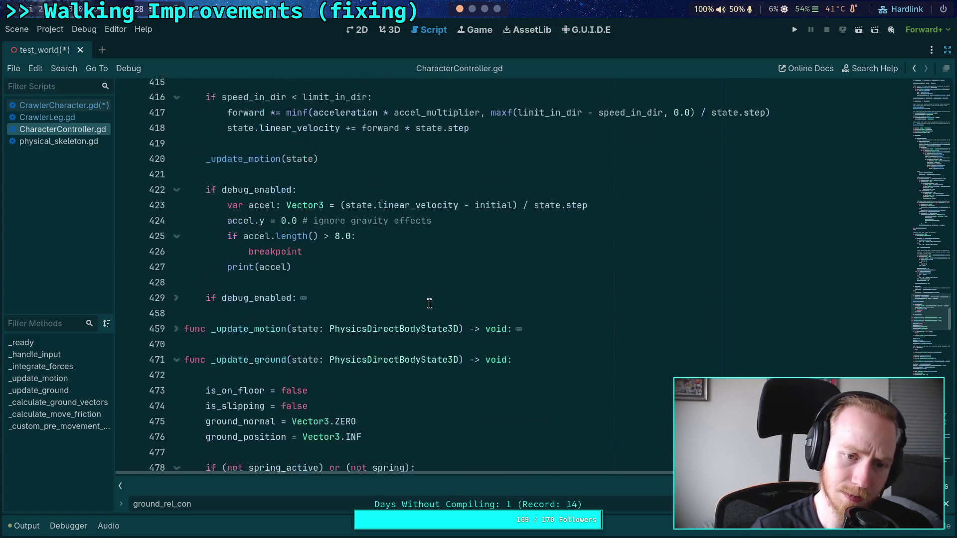
scroll(430, 303, up, 20)
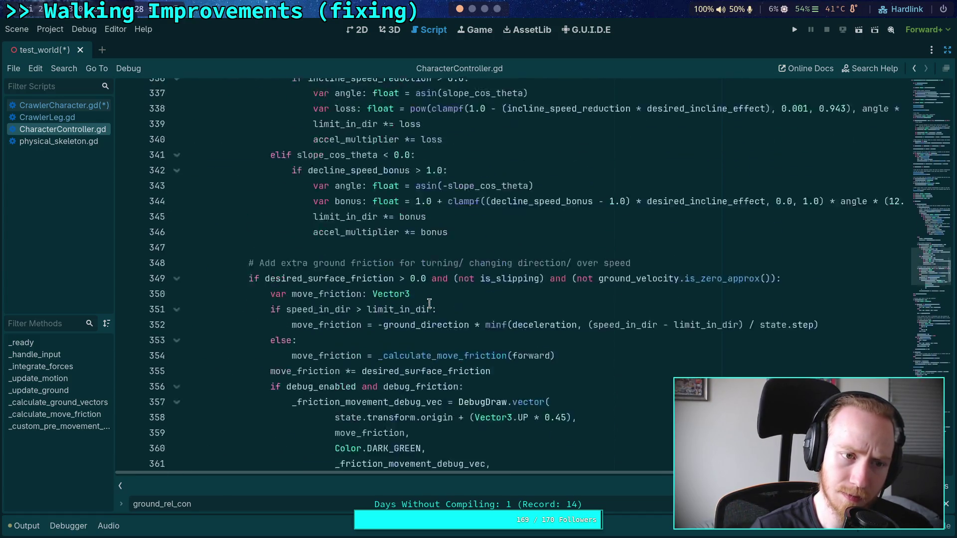
scroll(430, 303, up, 8)
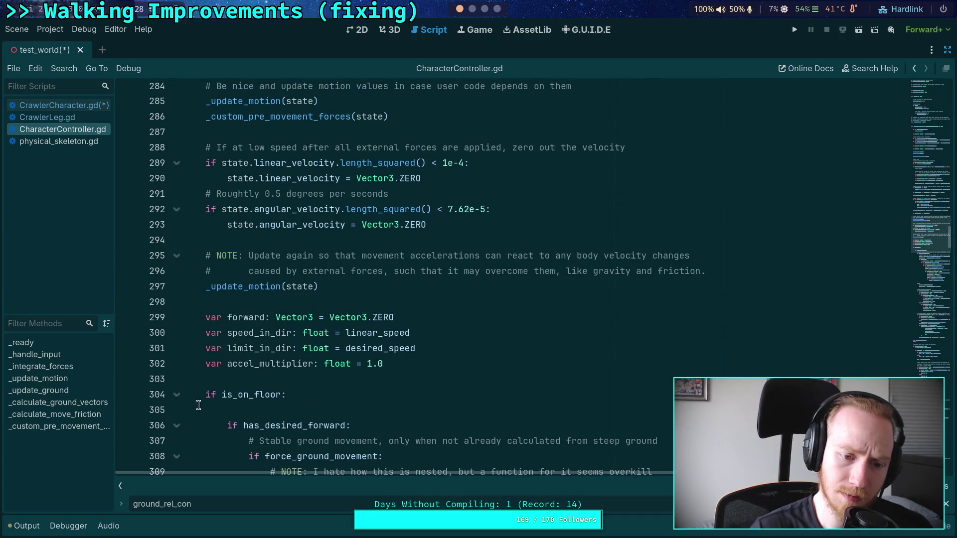
click(177, 397)
scroll(277, 310, up, 3)
scroll(277, 310, up, 20)
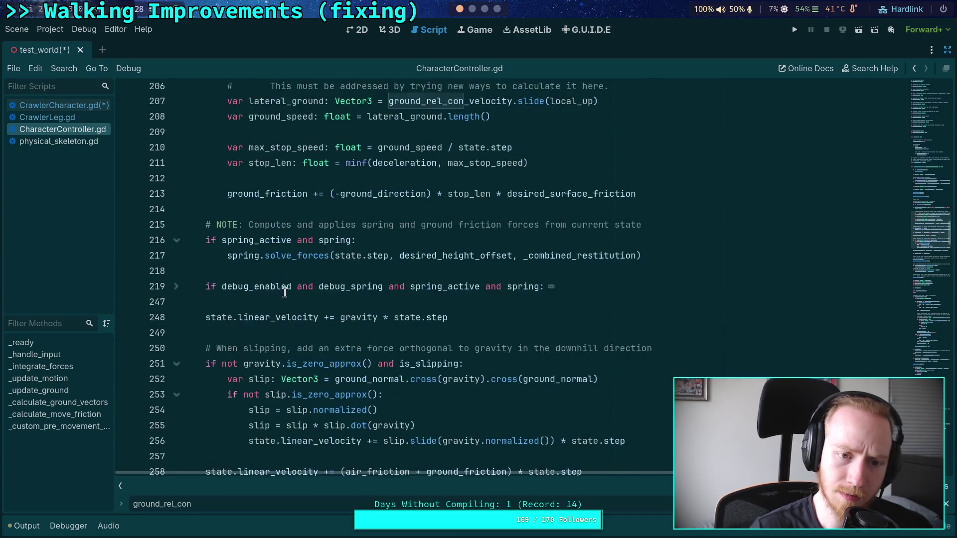
double_click(244, 241)
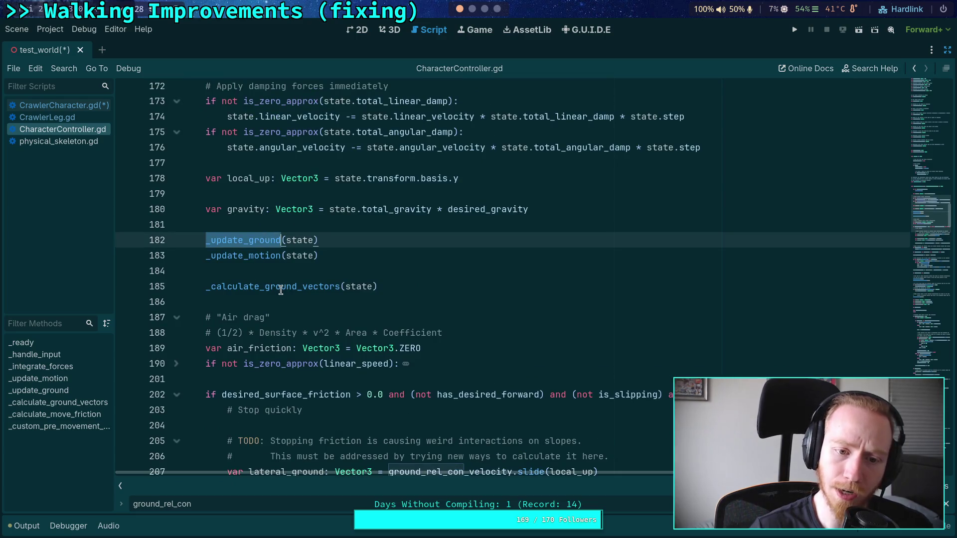
double_click(274, 287)
Glance at physical_skeleton.gd, then return to CrawlerCharacter.gd with the caret after physical_skeleton on line 239.
click(49, 107)
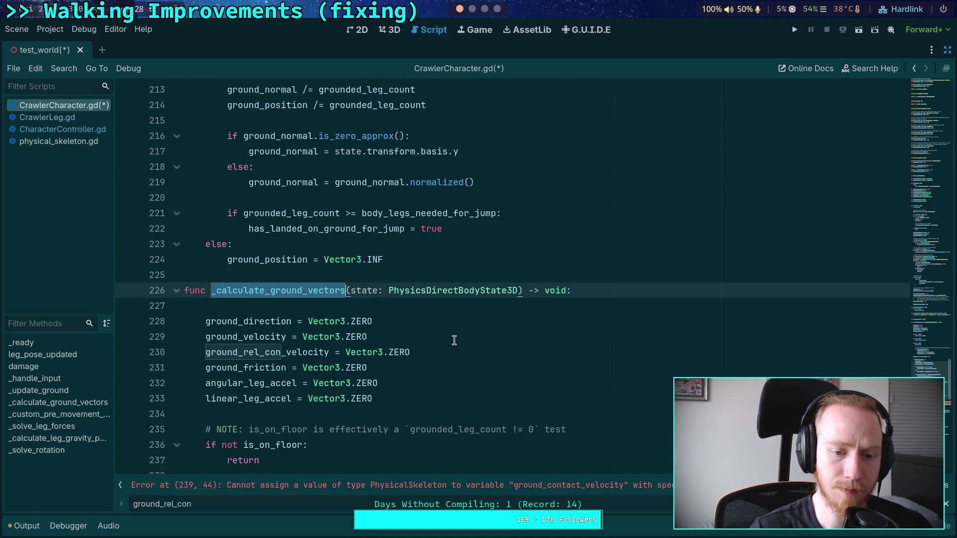
click(74, 144)
click(74, 129)
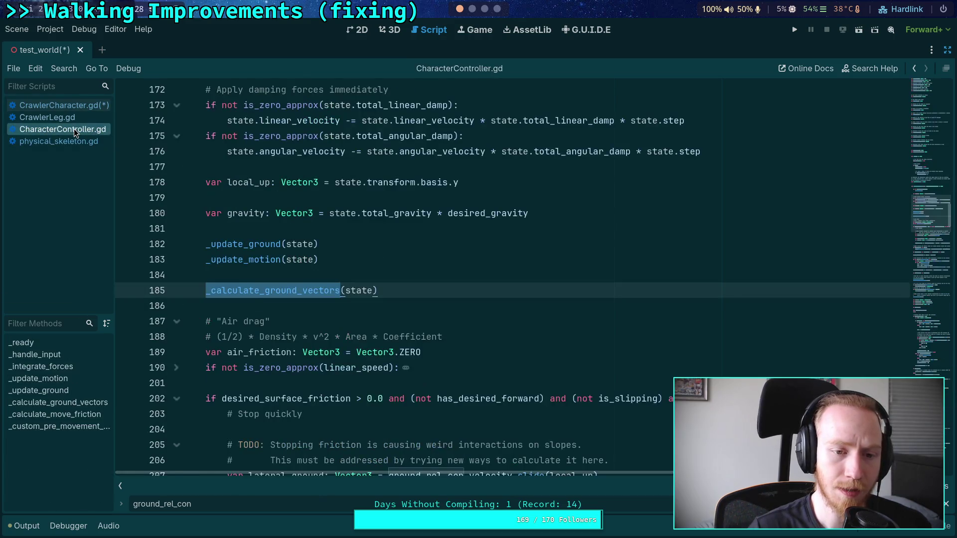
click(79, 106)
scroll(456, 336, down, 6)
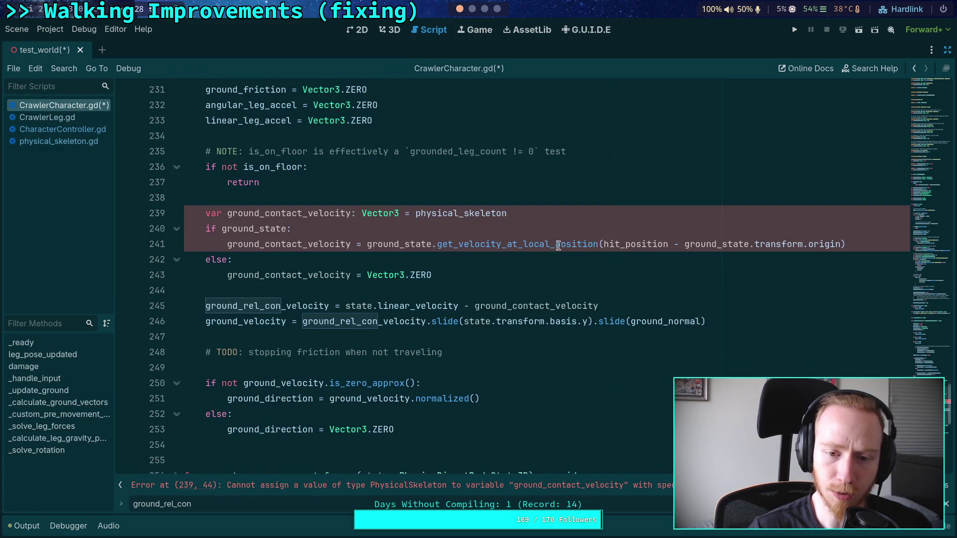
click(550, 219)
Replace ground_contact_velocity on line 245 with physical_skeleton.get_ground_contact_velocity().
text(.)
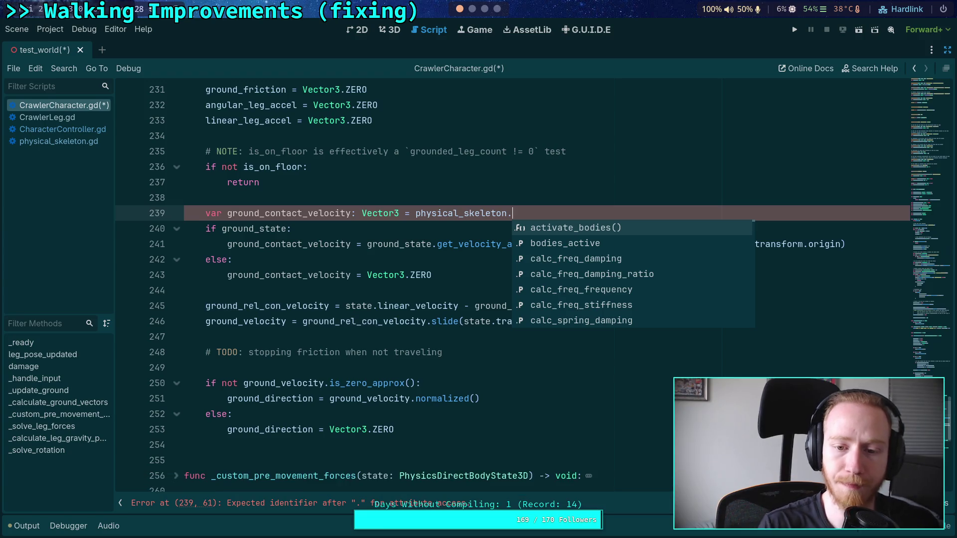
key(Escape)
click(513, 305)
double_click(513, 305)
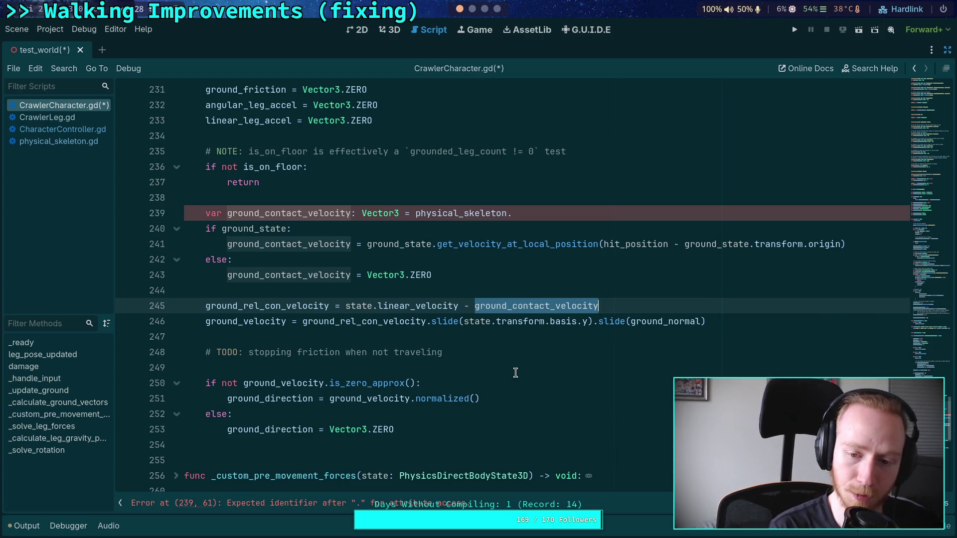
text(ph)
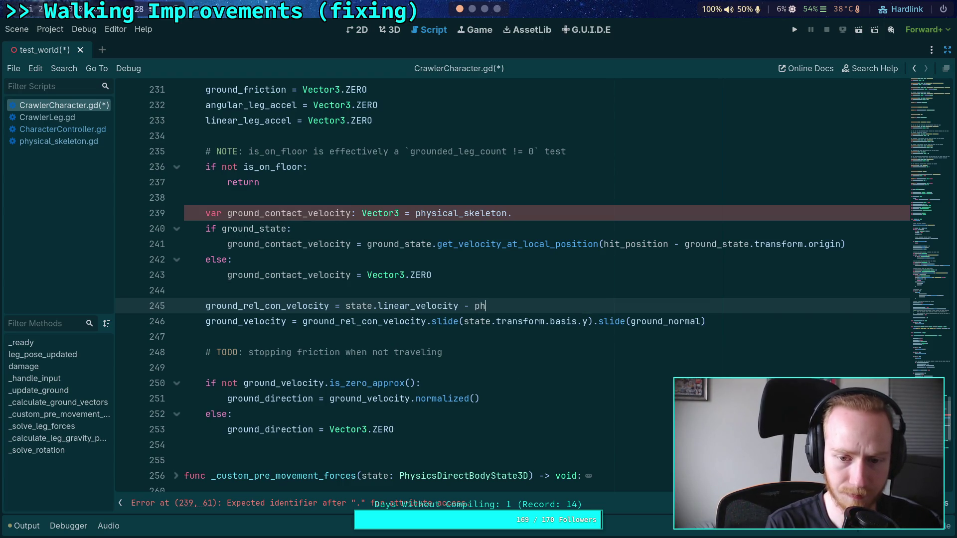
text(ysical_s)
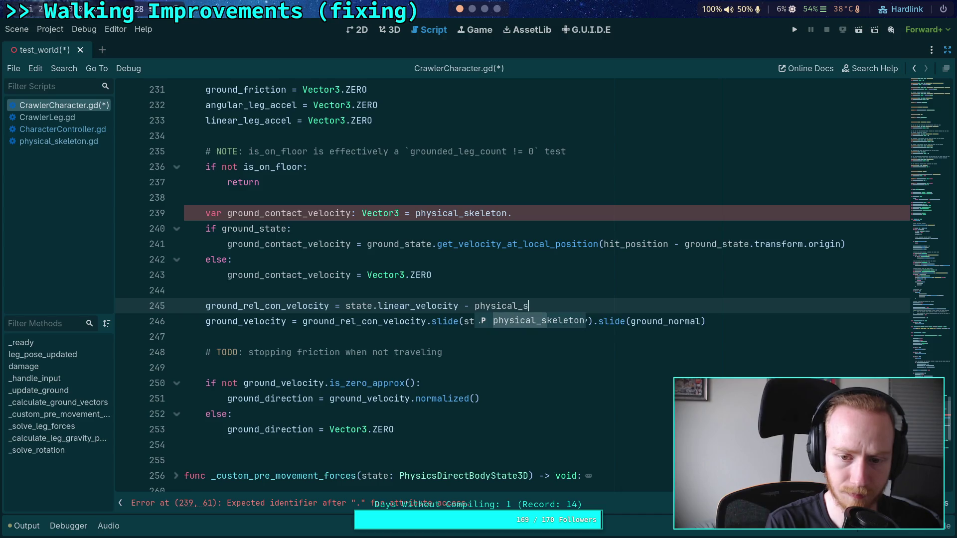
key(Return)
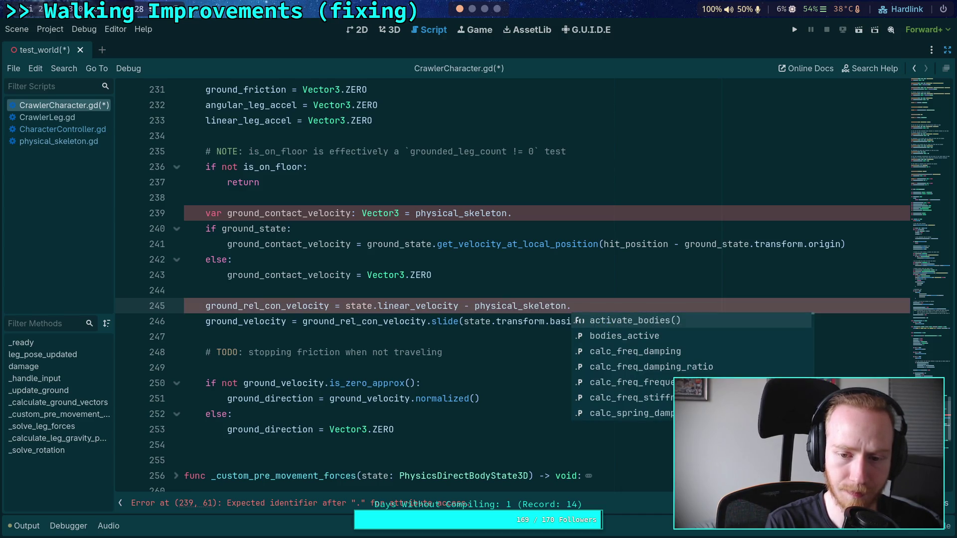
text(get_)
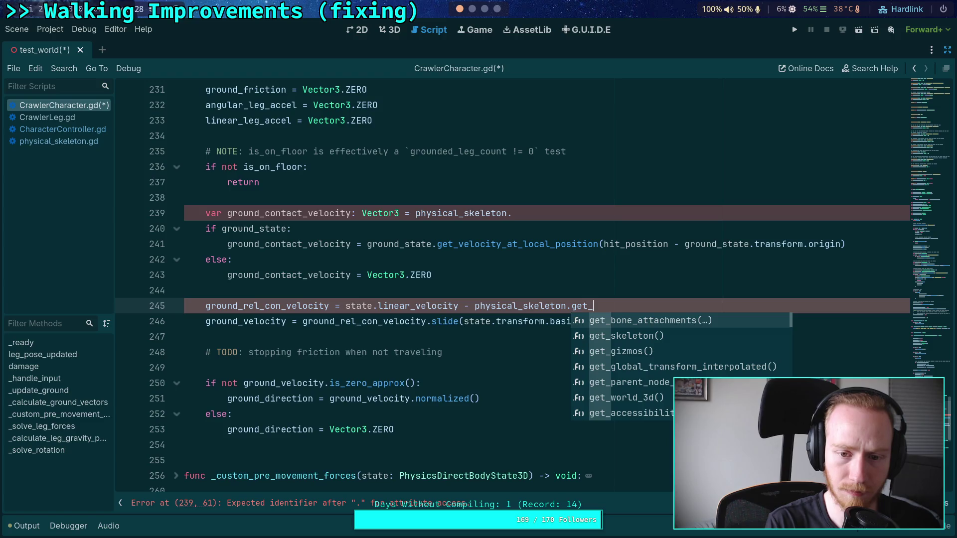
text(ground_co)
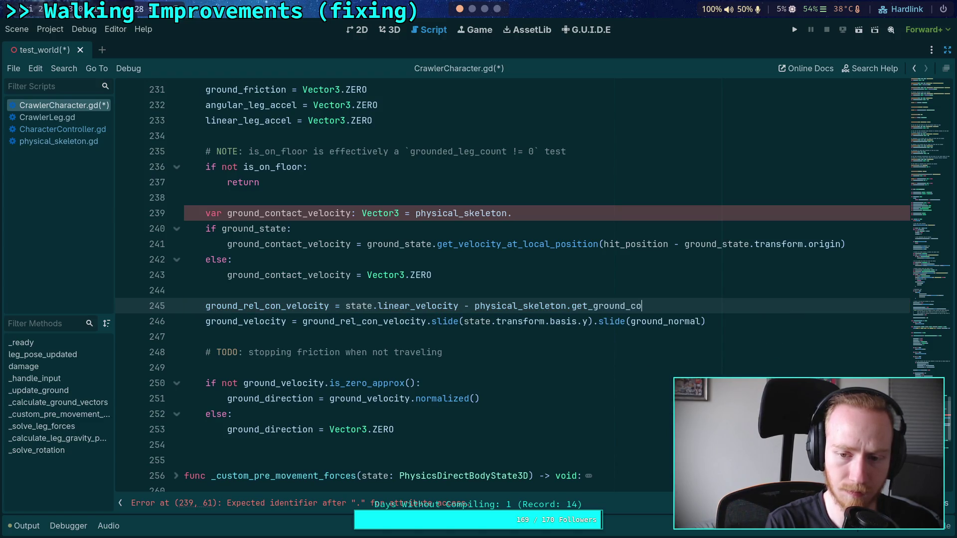
text(ntact_velocity())
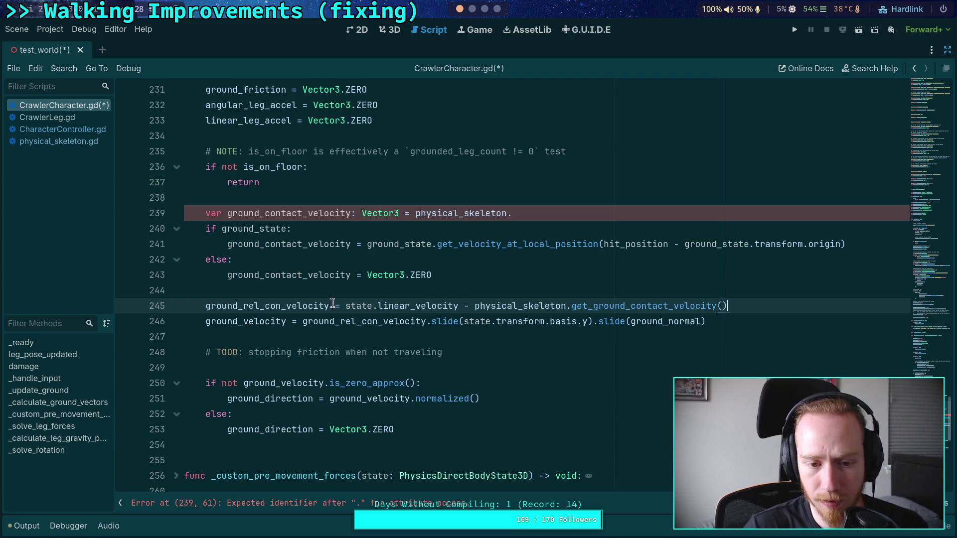
Review the line 245 subtraction and select the get_ground_contact_velocity method name.
double_click(281, 305)
drag(348, 306, 474, 307)
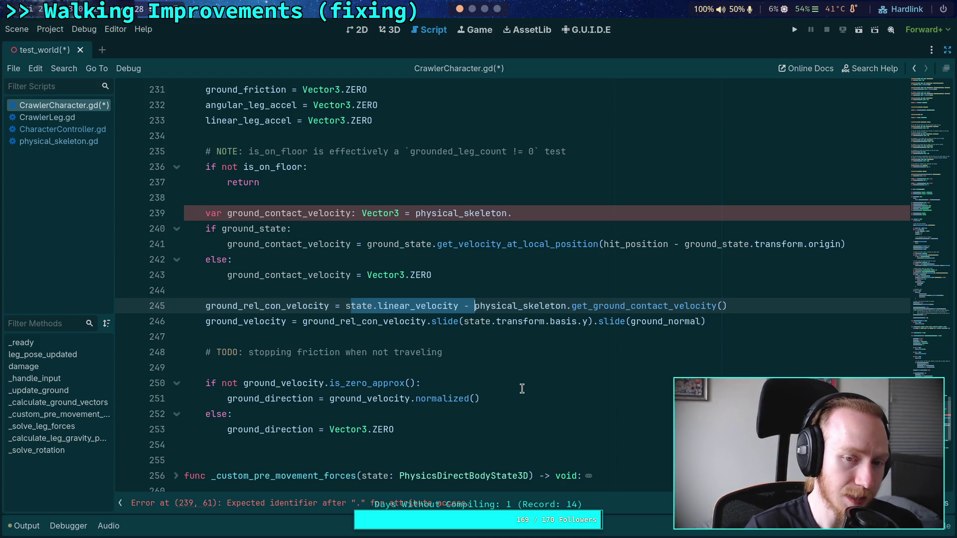
scroll(498, 387, up, 4)
scroll(479, 369, down, 2)
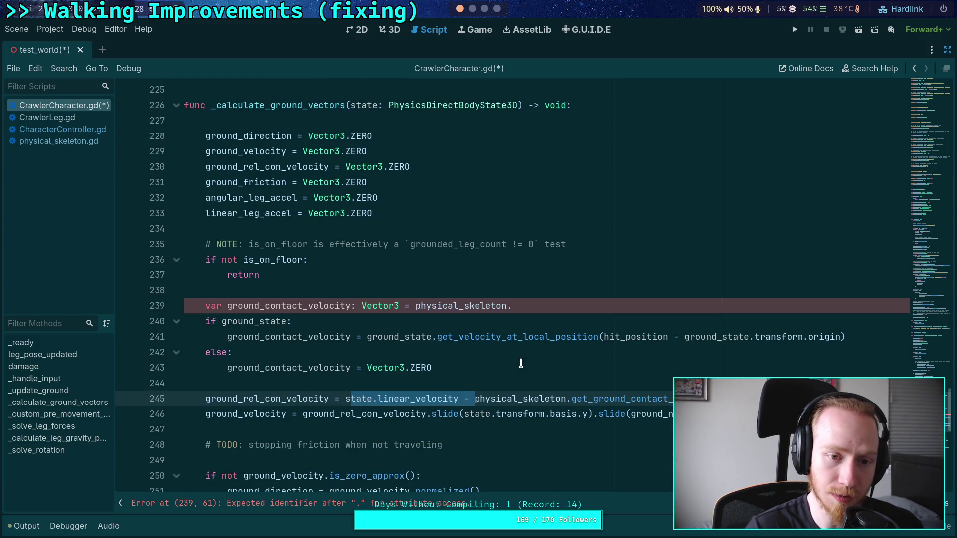
scroll(521, 362, down, 1)
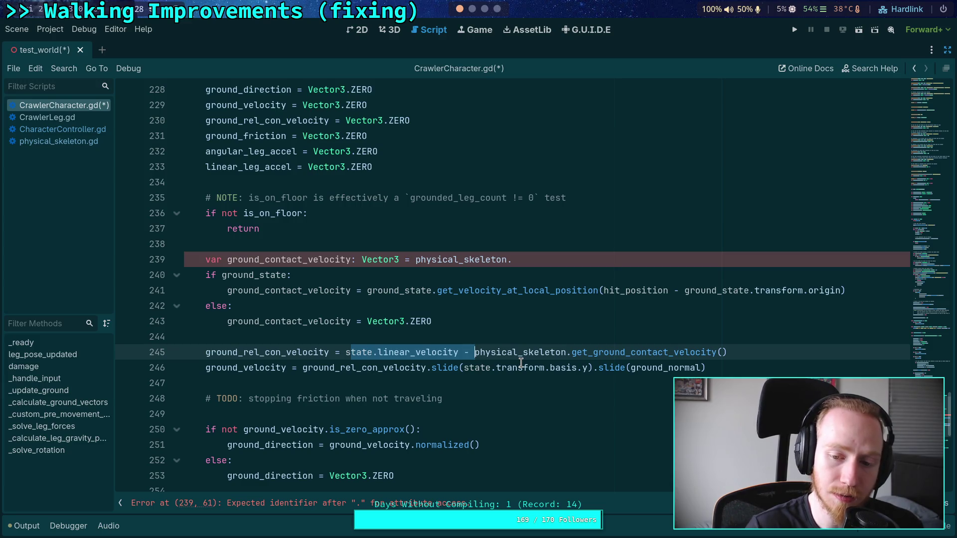
double_click(663, 352)
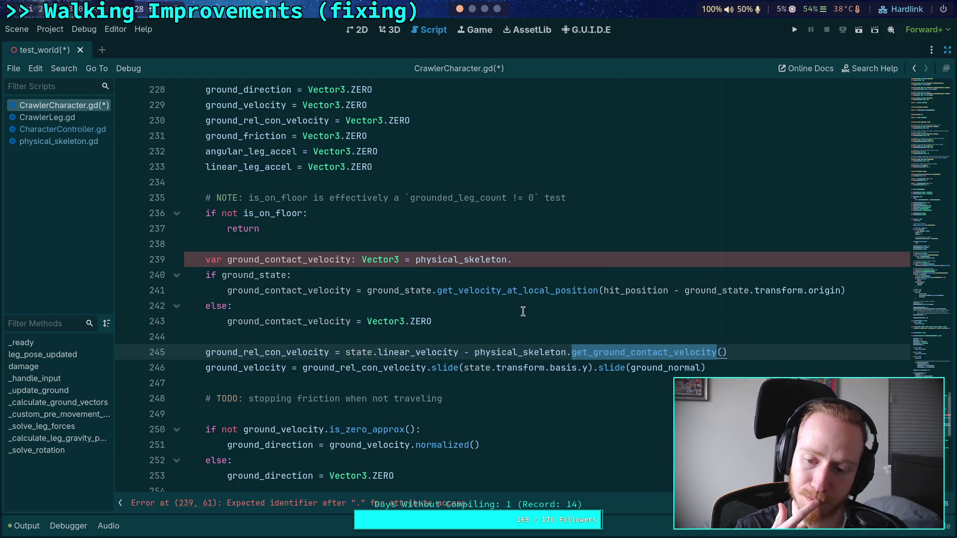
Shorten the call on line 245 to physical_skeleton.get_ground_velocity().
drag(632, 352, 675, 347)
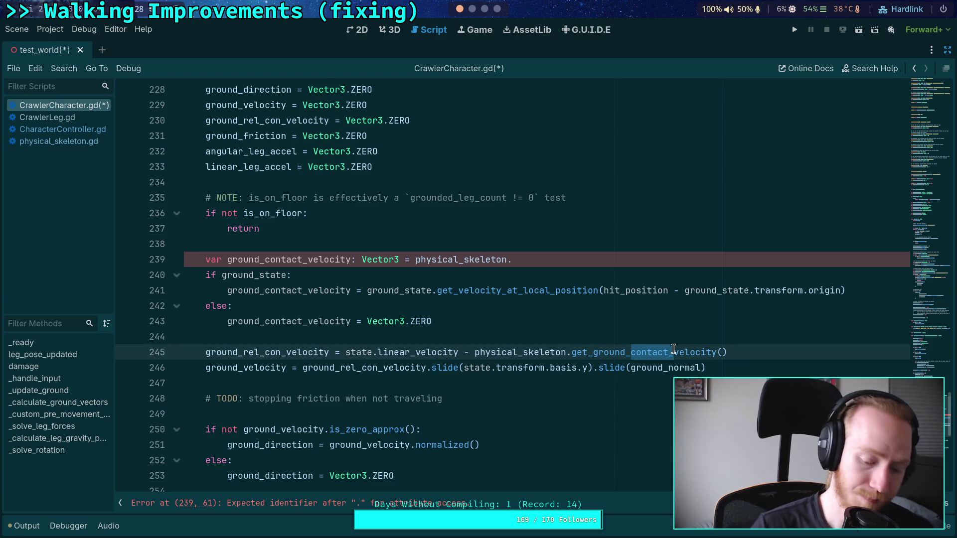
key(BackSpace)
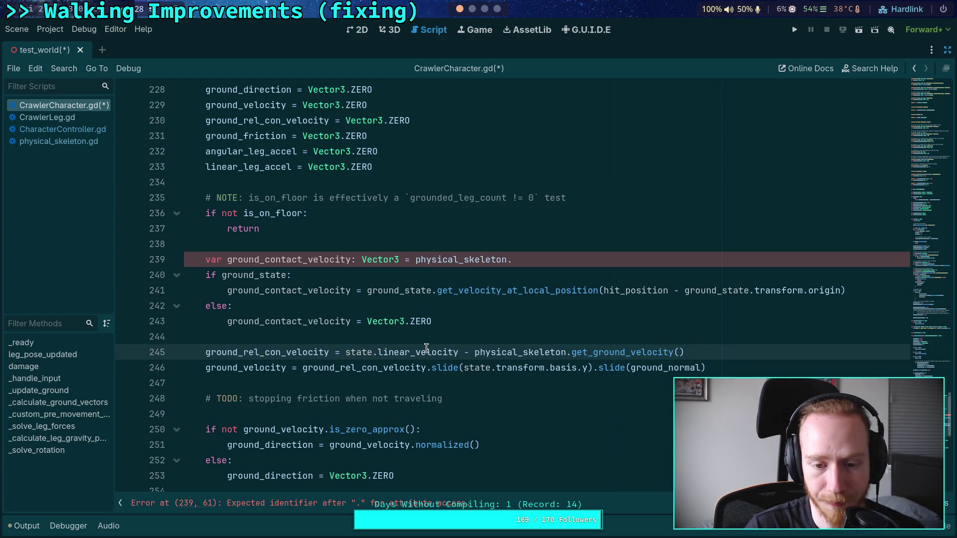
double_click(519, 352)
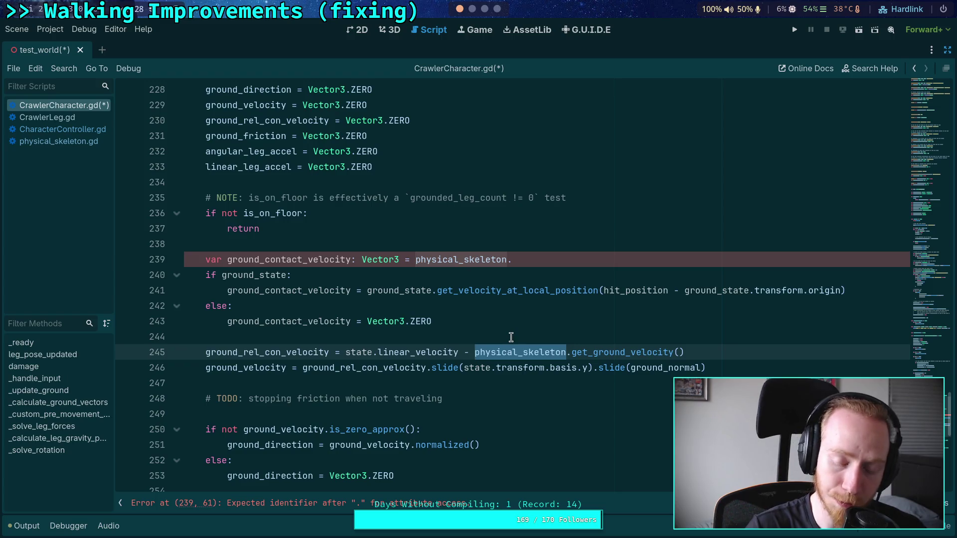
Delete the old ground_contact_velocity block on lines 239–243.
click(489, 321)
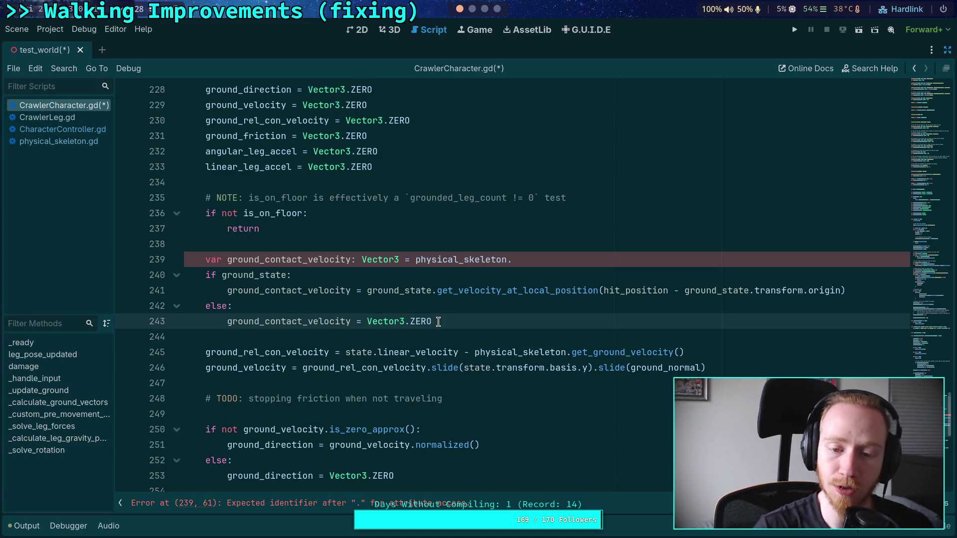
key(shift+Up)
key(shift+Up)
key(shift+Up)
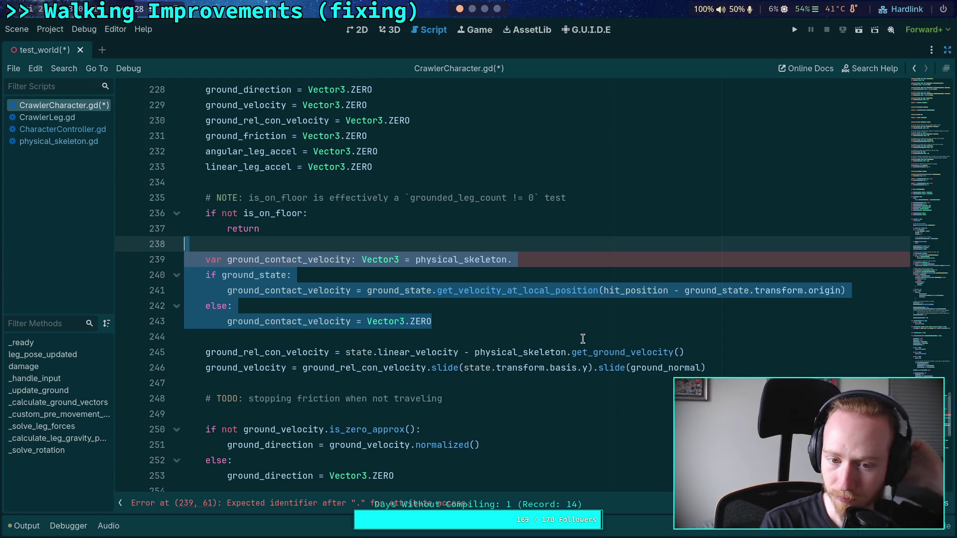
key(BackSpace)
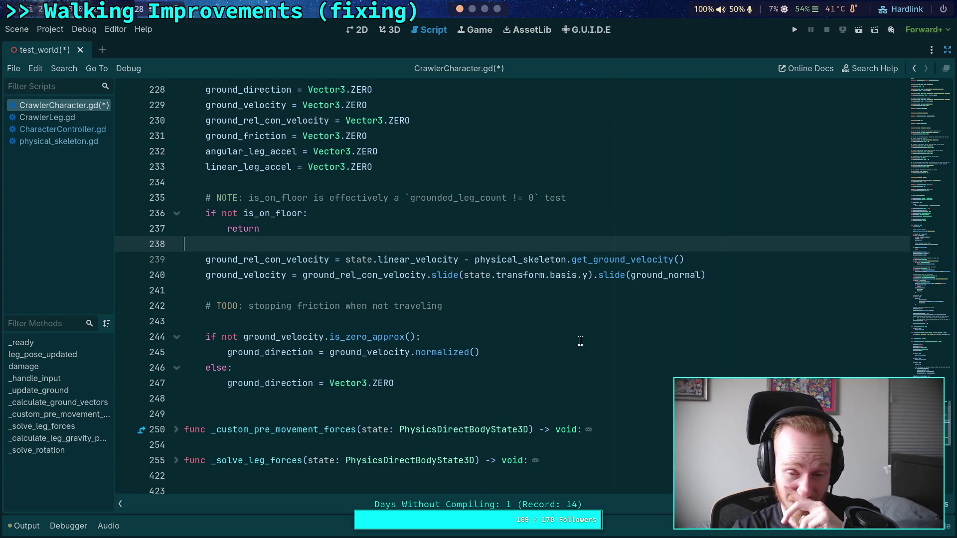
Save CrawlerCharacter.gd and select the TODO comment on line 242 for review.
click(513, 289)
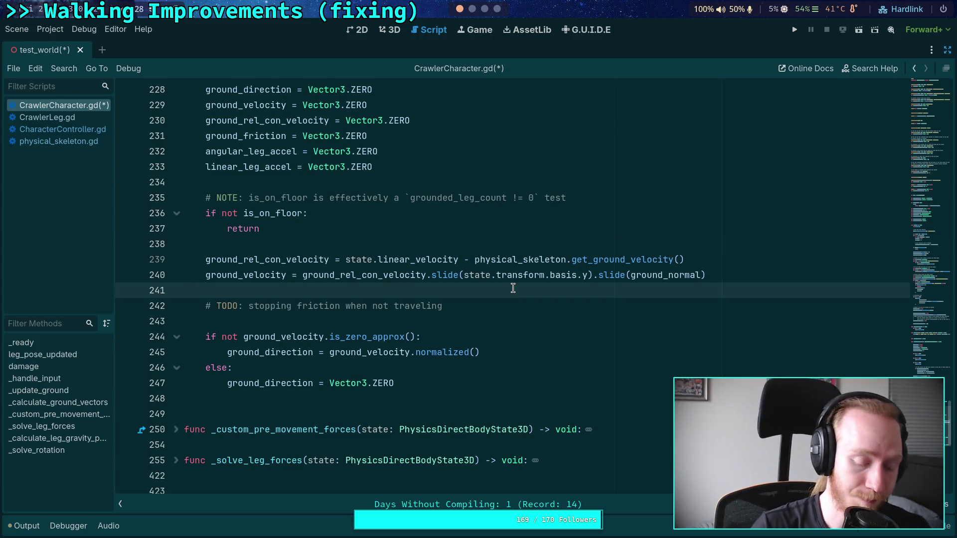
key(ctrl+s)
scroll(485, 368, up, 3)
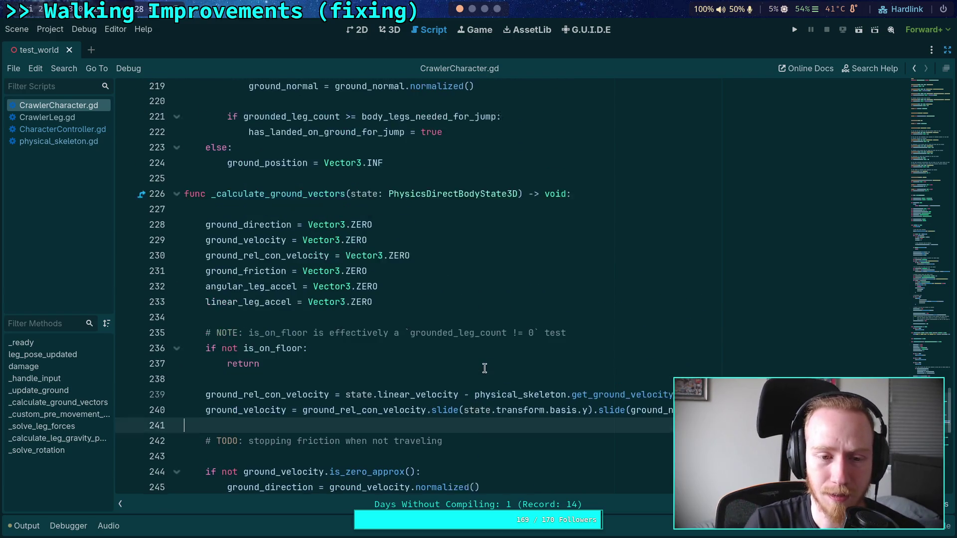
scroll(459, 367, down, 3)
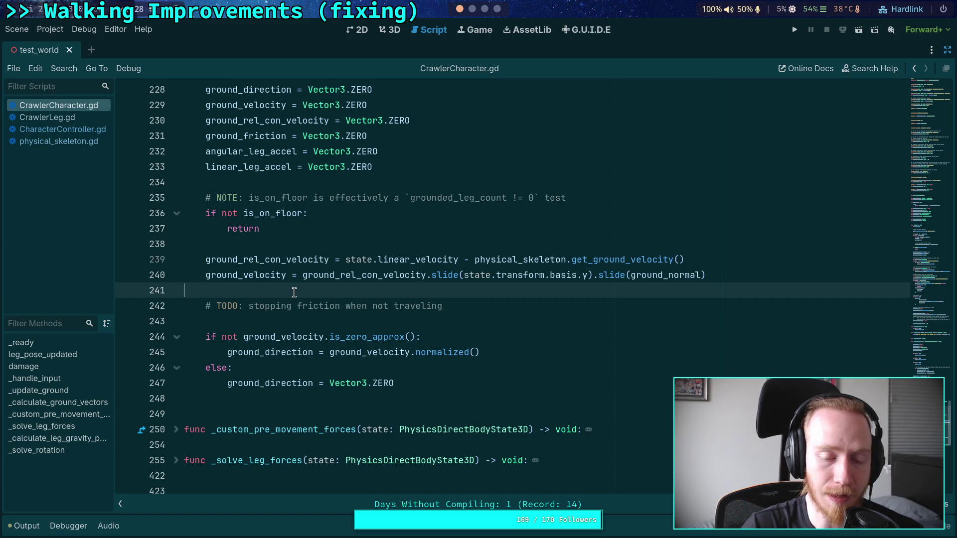
click(456, 306)
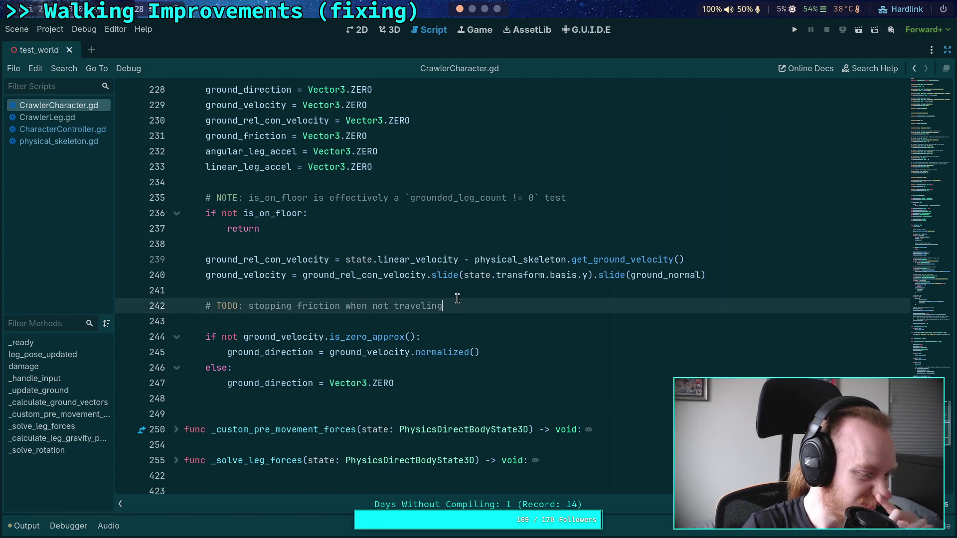
drag(460, 305, 189, 306)
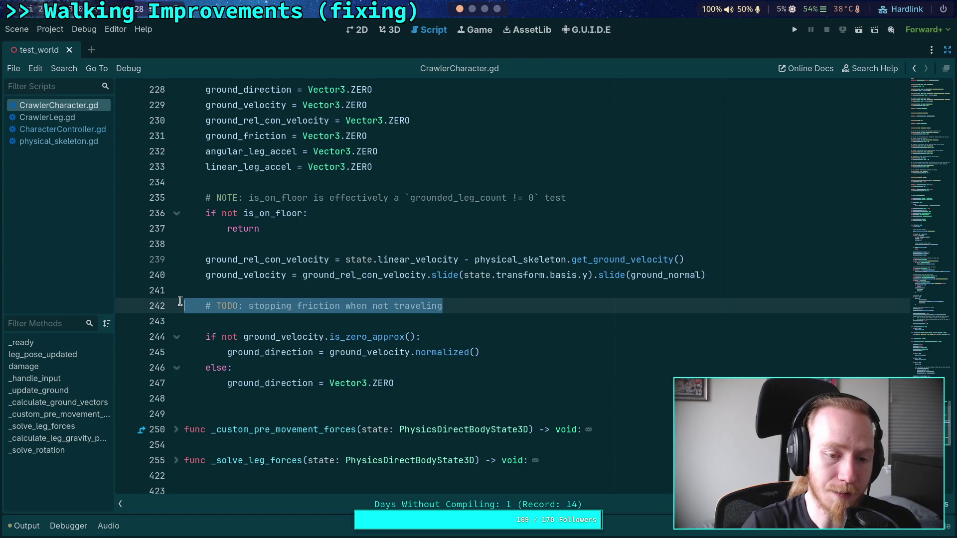
click(255, 282)
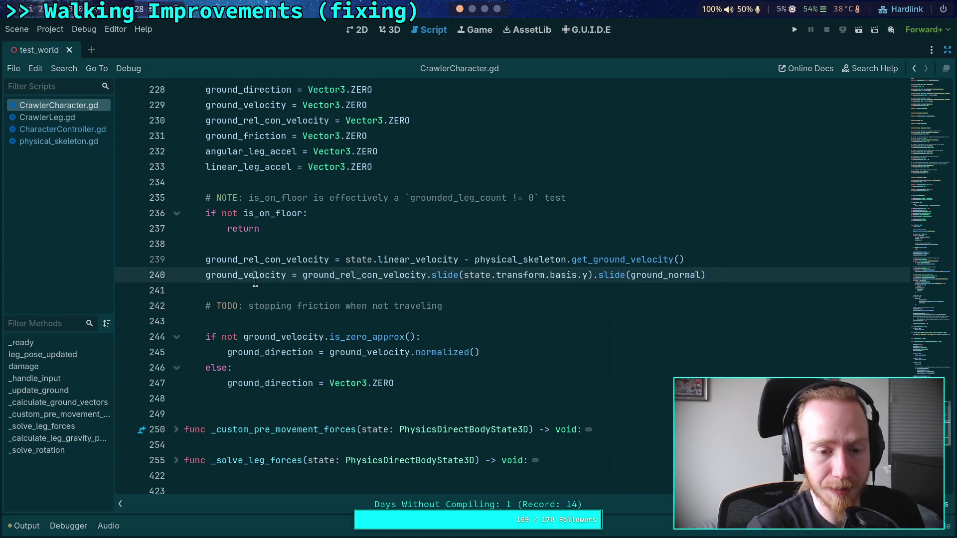
scroll(255, 282, up, 2)
click(69, 142)
scroll(176, 200, down, 5)
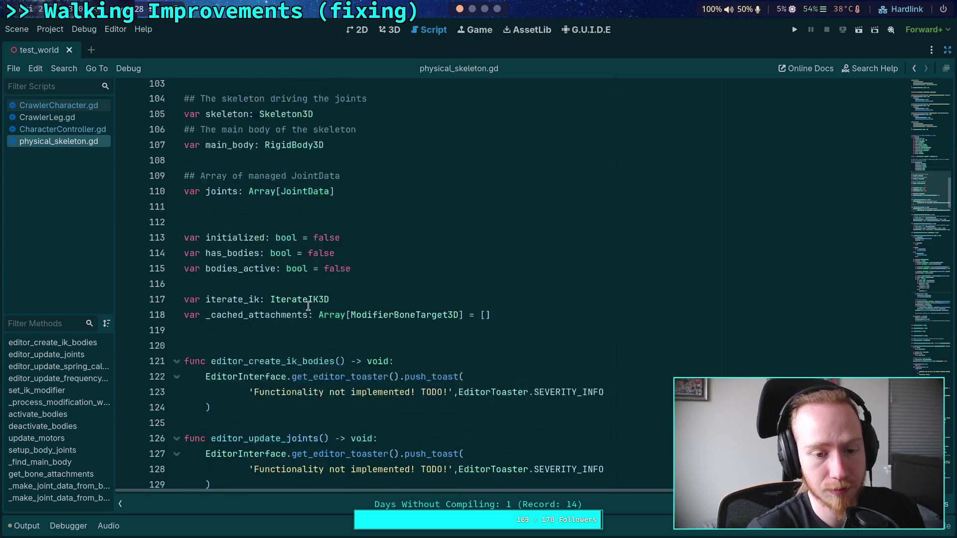
click(176, 199)
click(176, 228)
click(176, 259)
click(176, 290)
scroll(239, 293, down, 2)
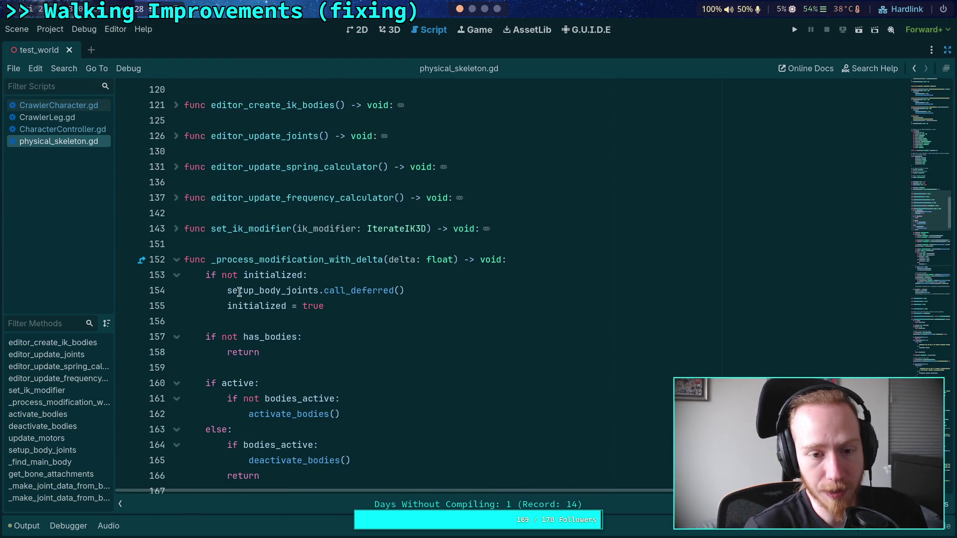
click(176, 259)
scroll(204, 304, down, 1)
scroll(203, 303, down, 3)
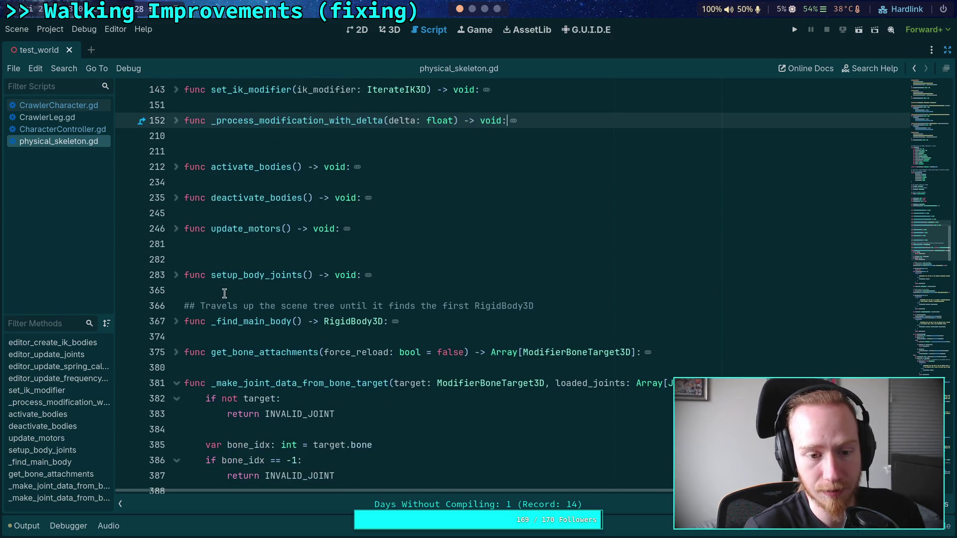
click(176, 336)
scroll(237, 368, up, 2)
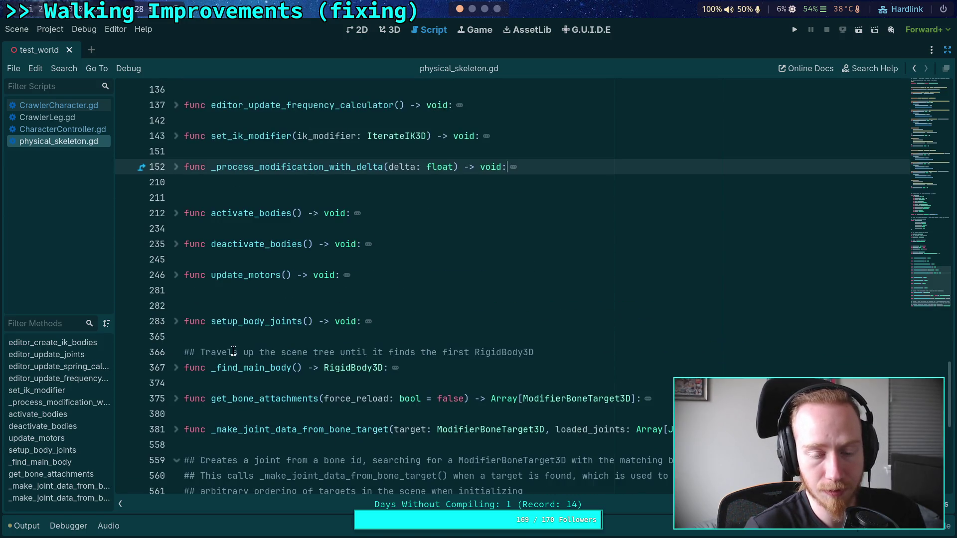
click(245, 289)
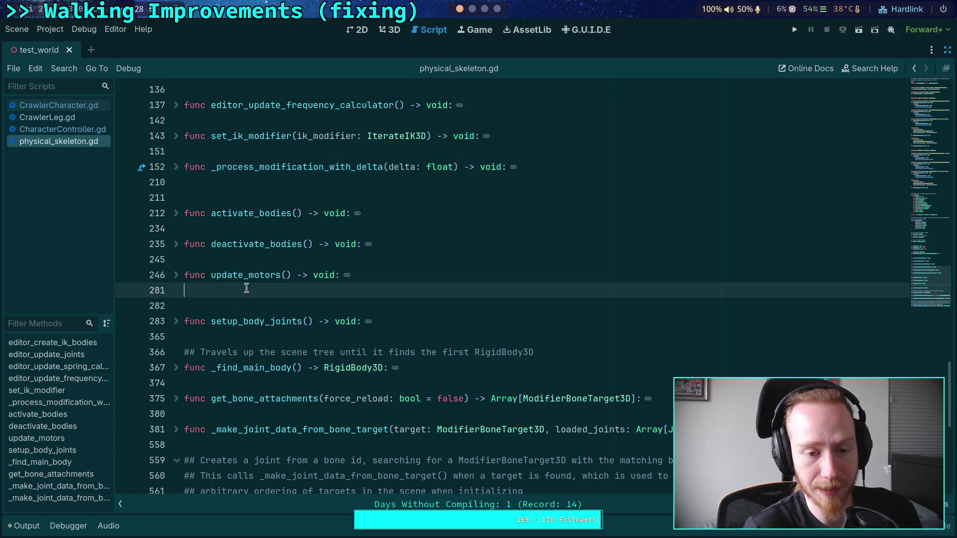
click(259, 254)
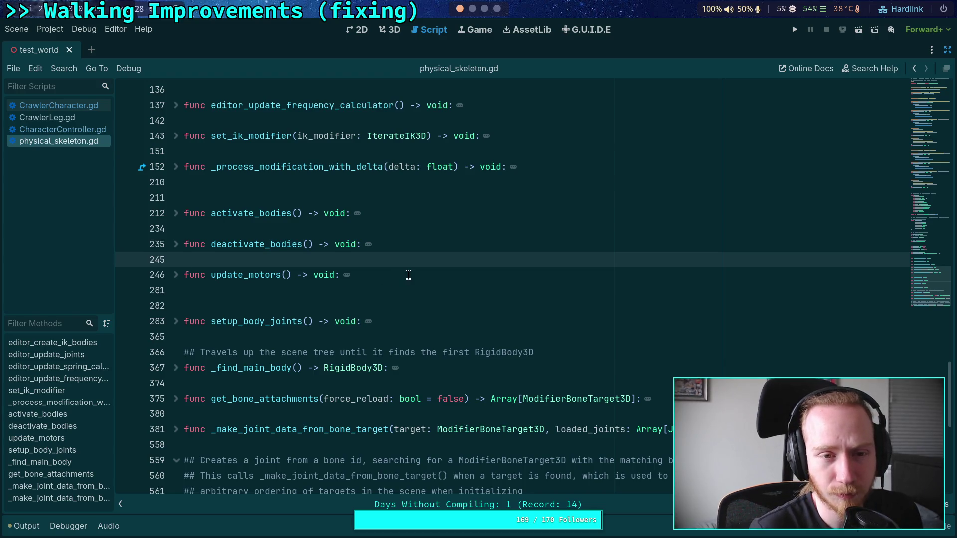
scroll(408, 275, up, 2)
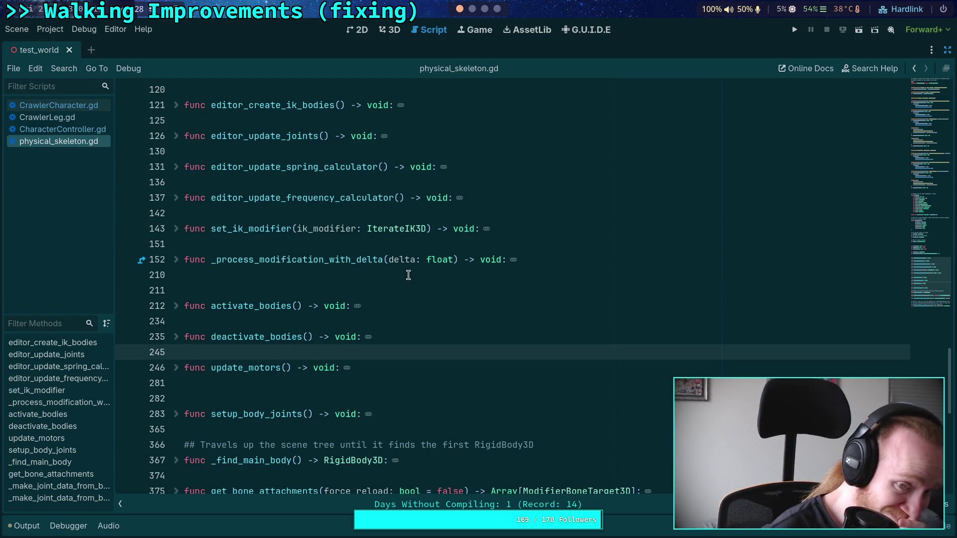
click(377, 243)
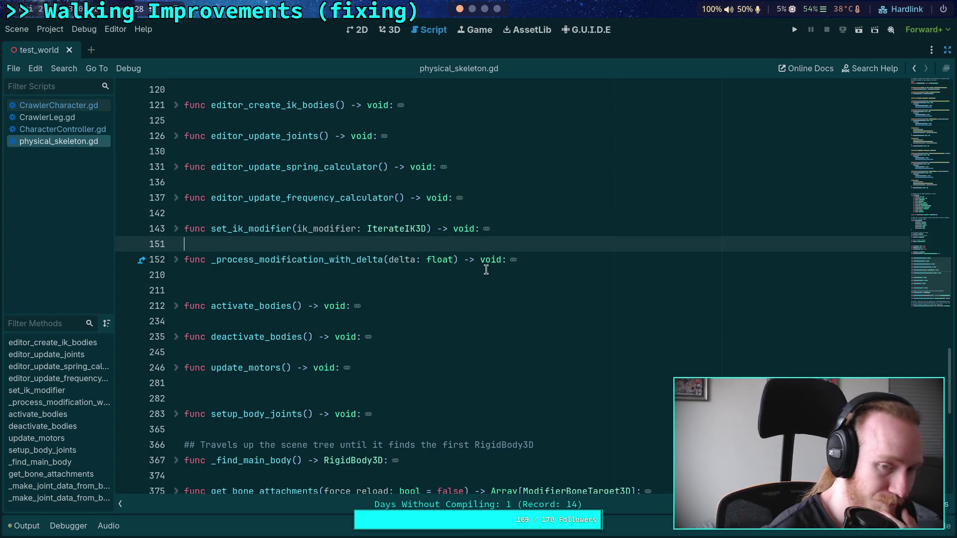
Write a get_ground_velocity() -> Vector3 stub with a pass body above _process_modification_with_delta.
key(Return)
key(Return)
key(Up)
text(f)
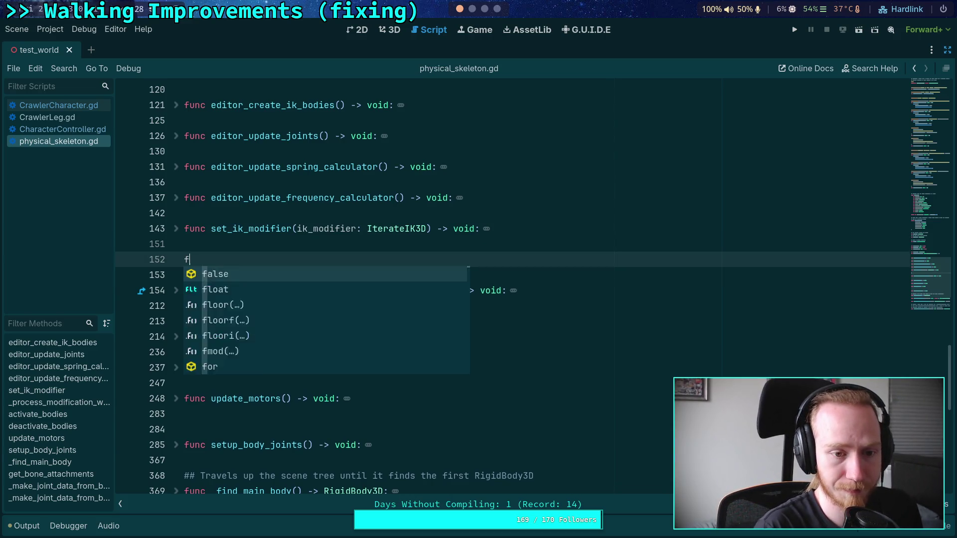
text(unc get_ground)
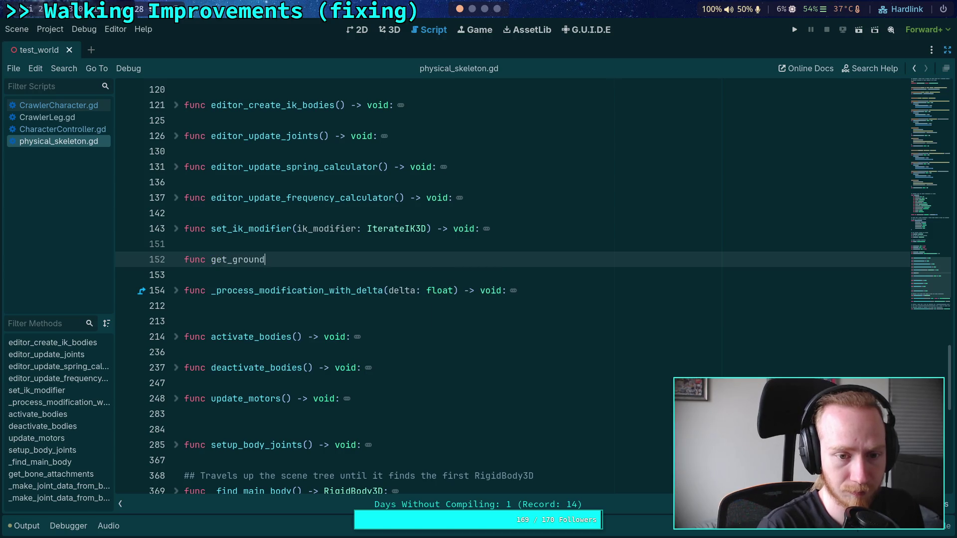
text(_velocity() -> Ve)
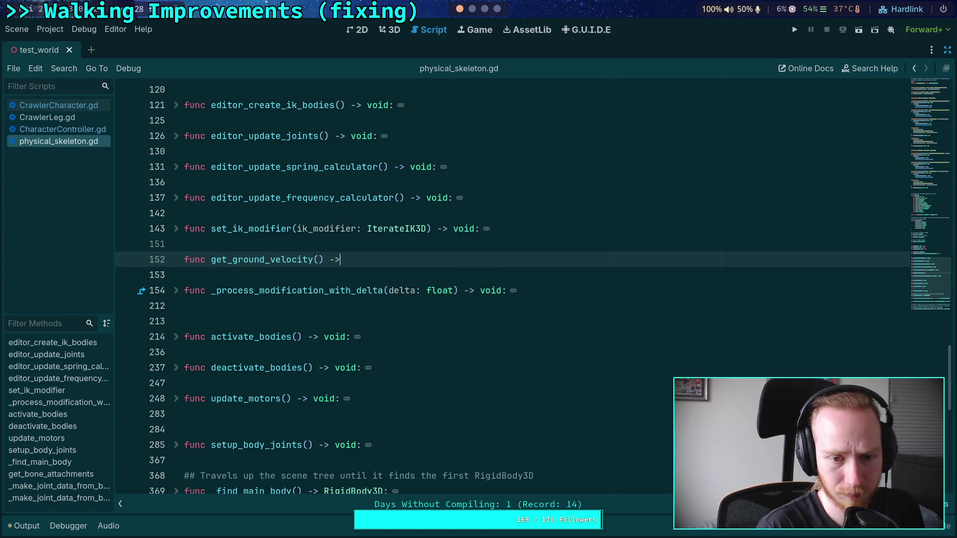
key(BackSpace)
key(Escape)
text(ector3:)
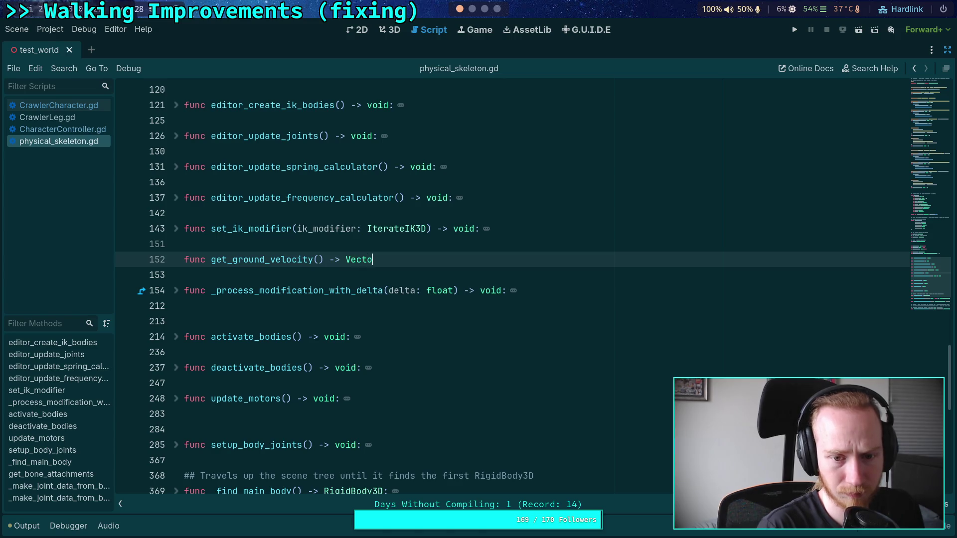
key(Return)
text(pass)
Scroll through physical_skeleton.gd and place the caret on blank line 181.
scroll(491, 265, up, 6)
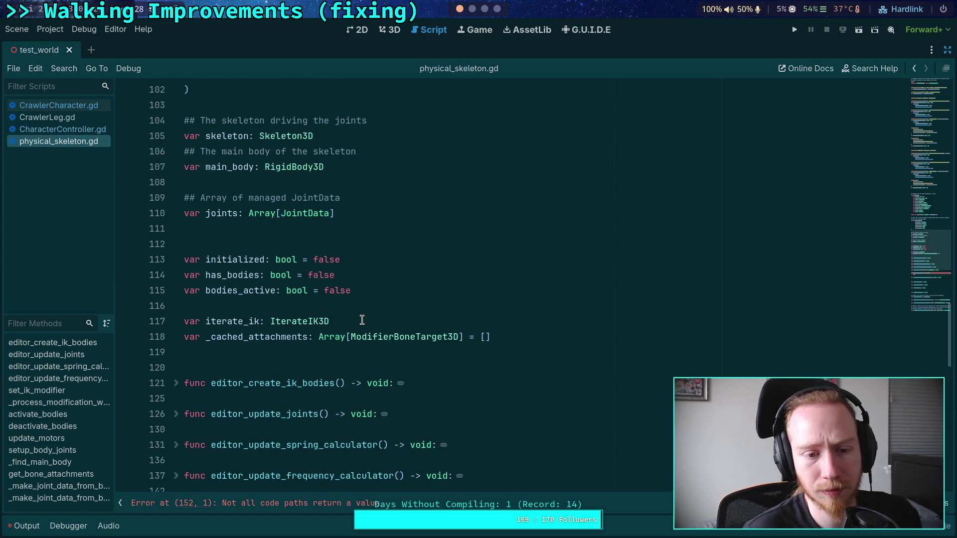
scroll(359, 316, up, 3)
scroll(359, 316, down, 20)
click(307, 243)
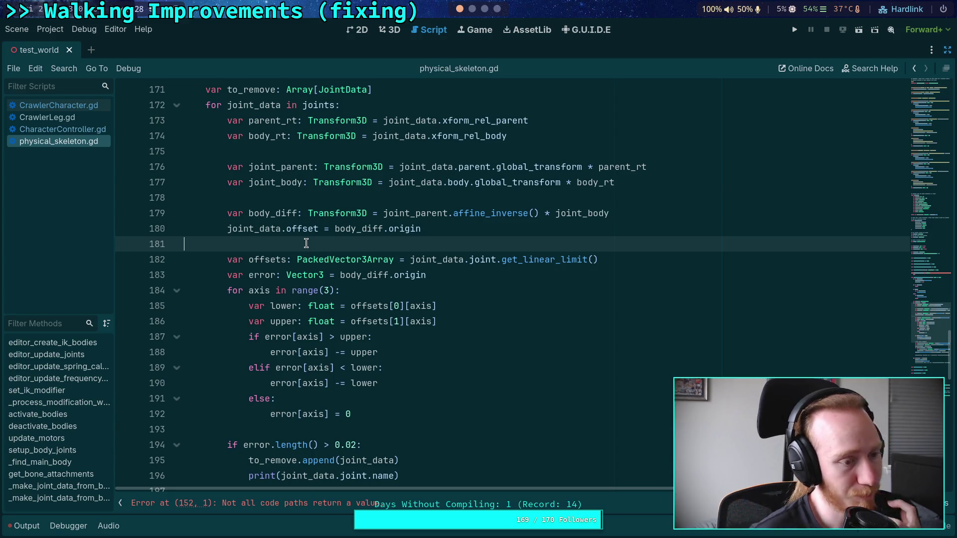
scroll(306, 243, up, 13)
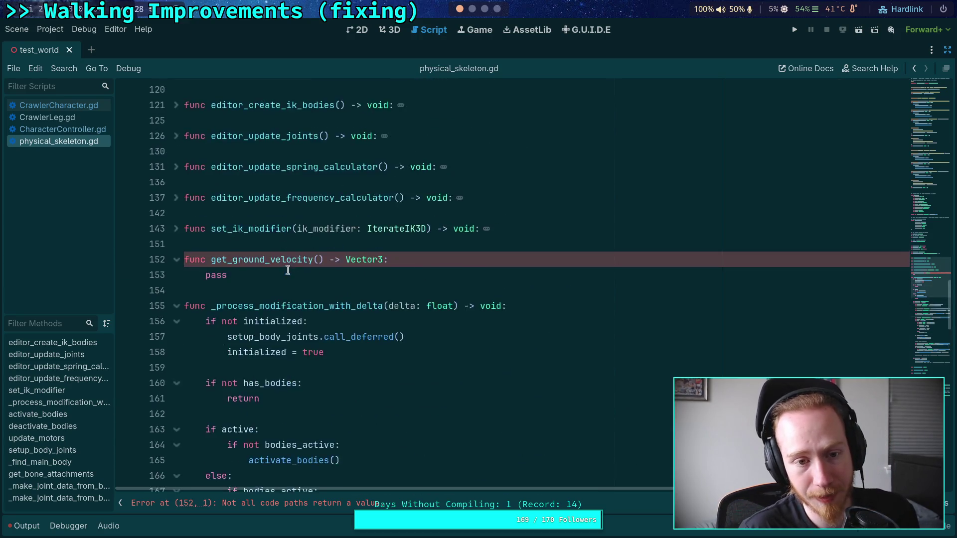
scroll(291, 266, up, 3)
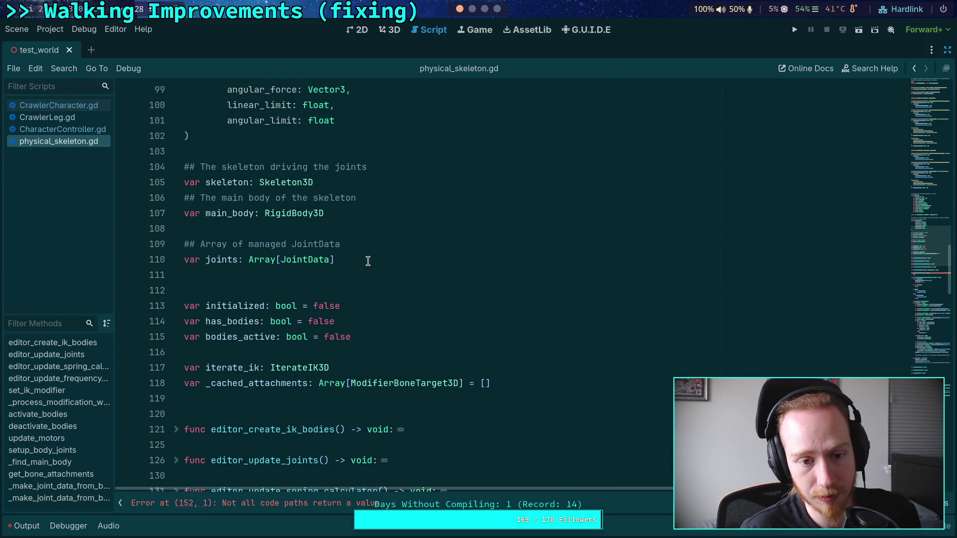
click(369, 261)
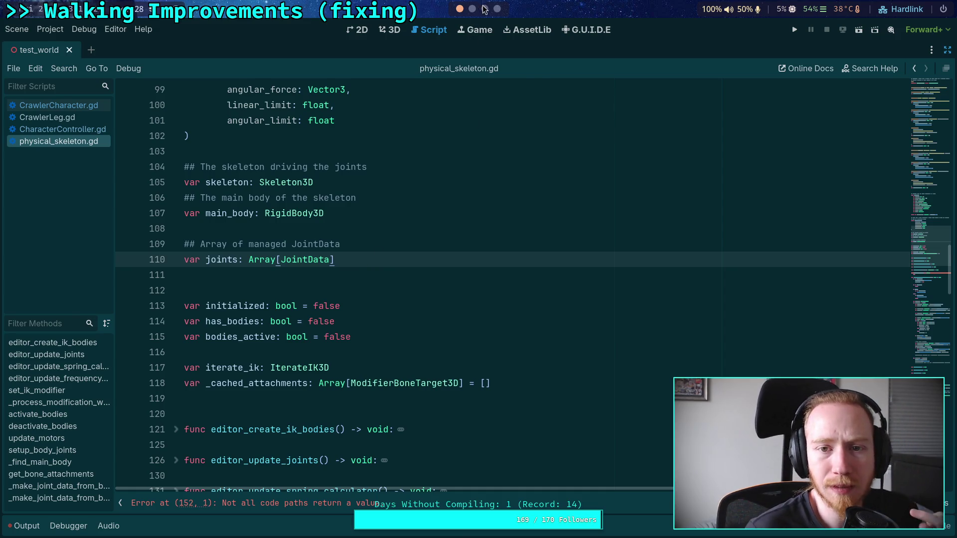
key(super+3)
scroll(507, 168, down, 20)
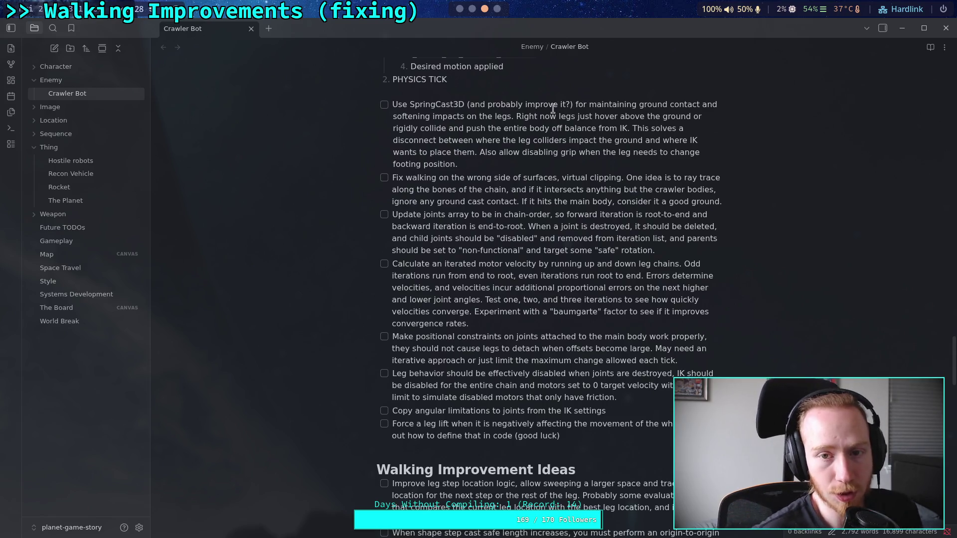
Leave Obsidian by switching to the terminal workspace.
click(471, 10)
Back in Godot, delete the get_ground_velocity stub from physical_skeleton.gd and save it.
click(459, 9)
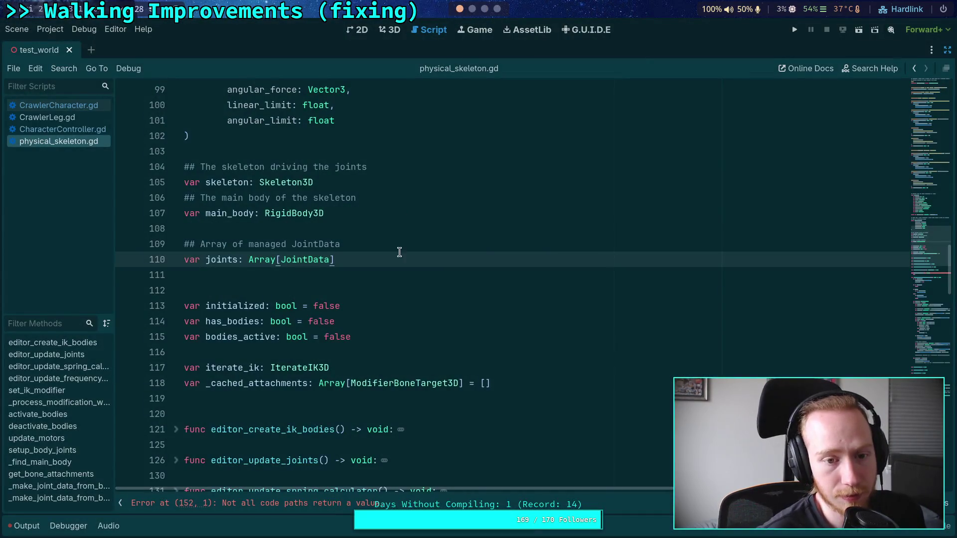
click(356, 274)
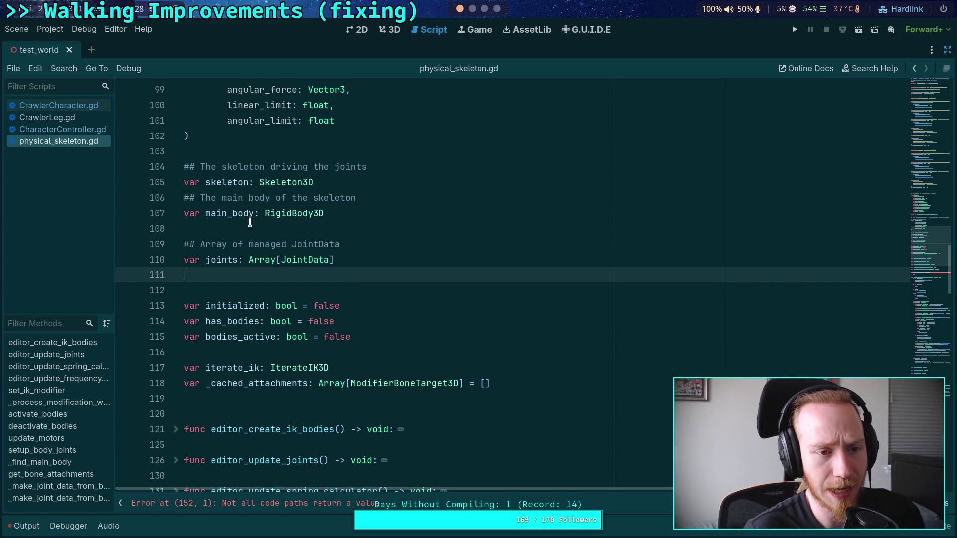
scroll(258, 262, down, 8)
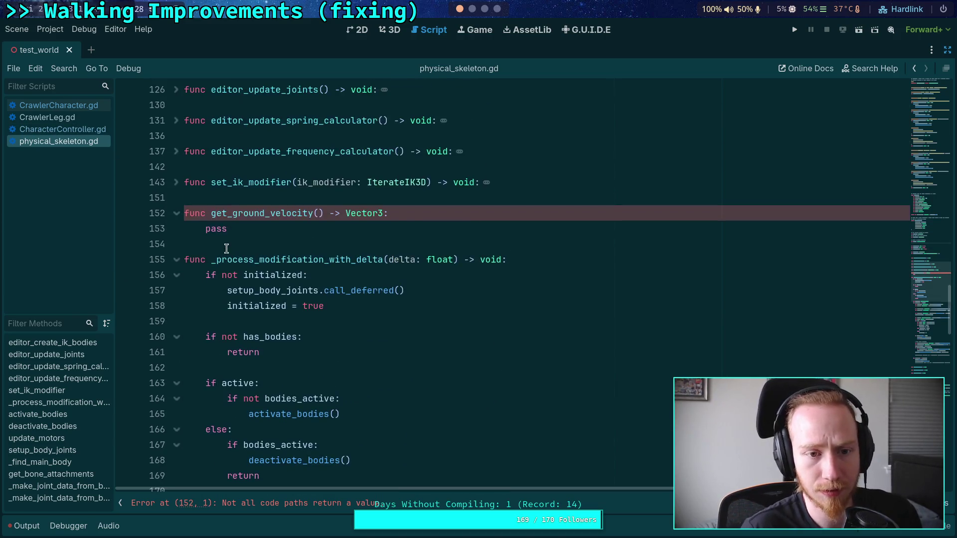
drag(242, 241, 158, 210)
key(BackSpace)
click(241, 215)
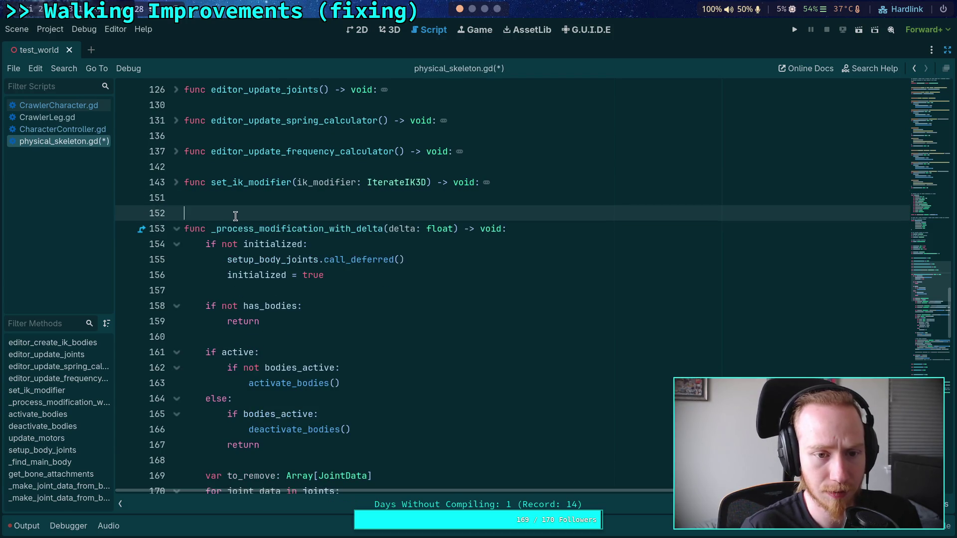
key(ctrl+s)
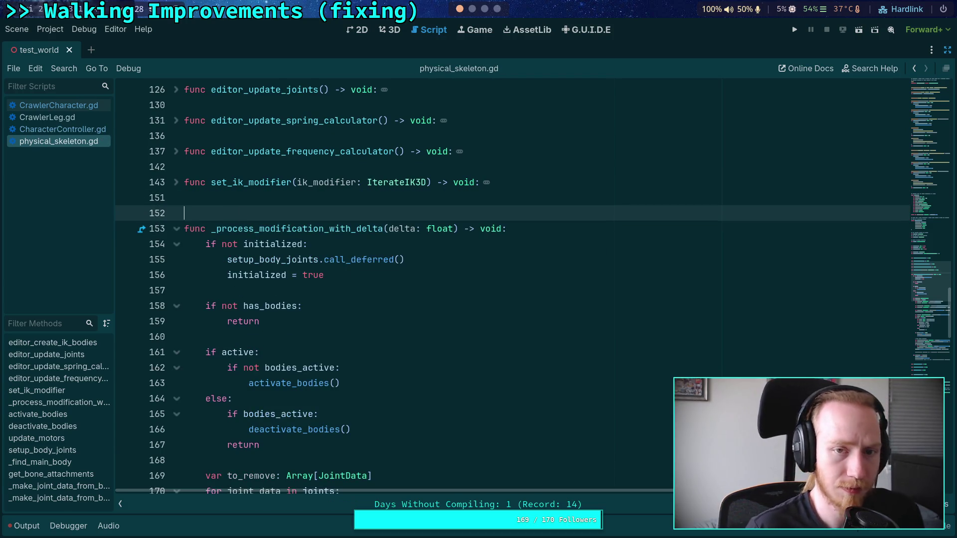
Go to the bash window in the terminal and enter git status.
click(474, 10)
key(ctrl+b)
text(1)
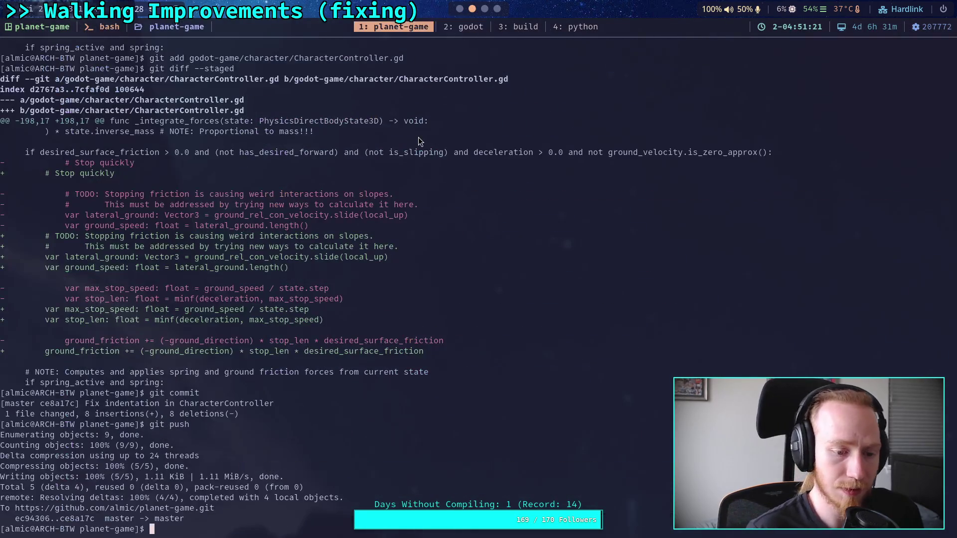
text(git)
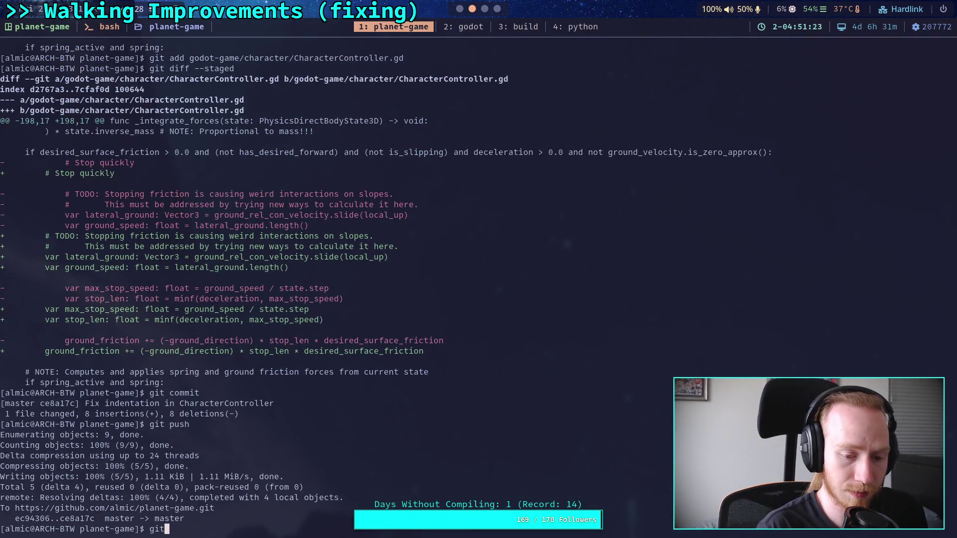
text( status)
Run git status twice to list the modified scripts, then return to Godot.
key(Return)
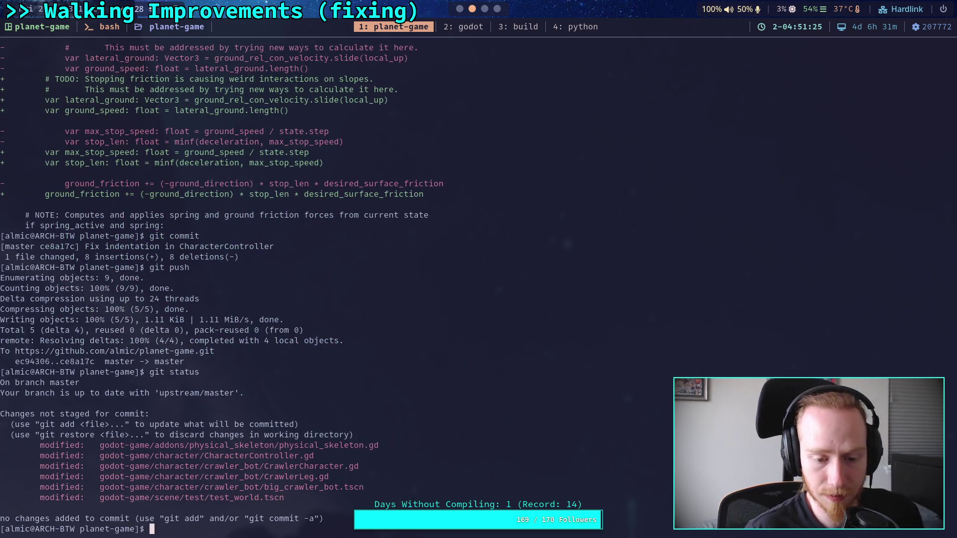
key(super+1)
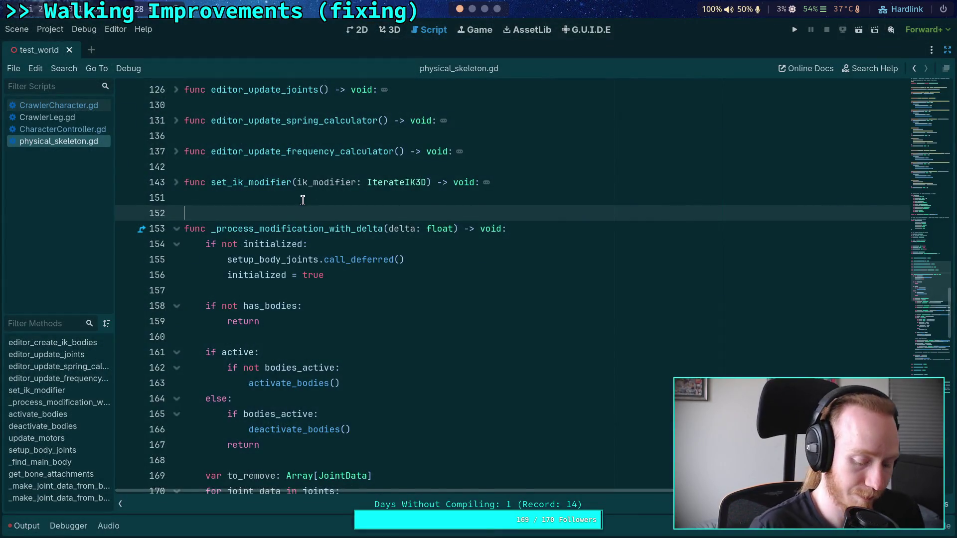
key(super+2)
text(git status)
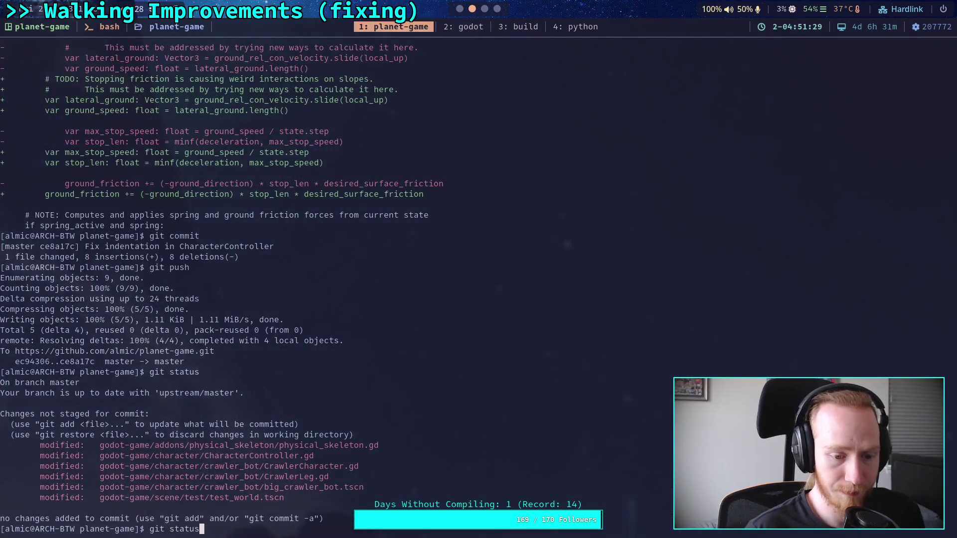
key(Return)
key(super+1)
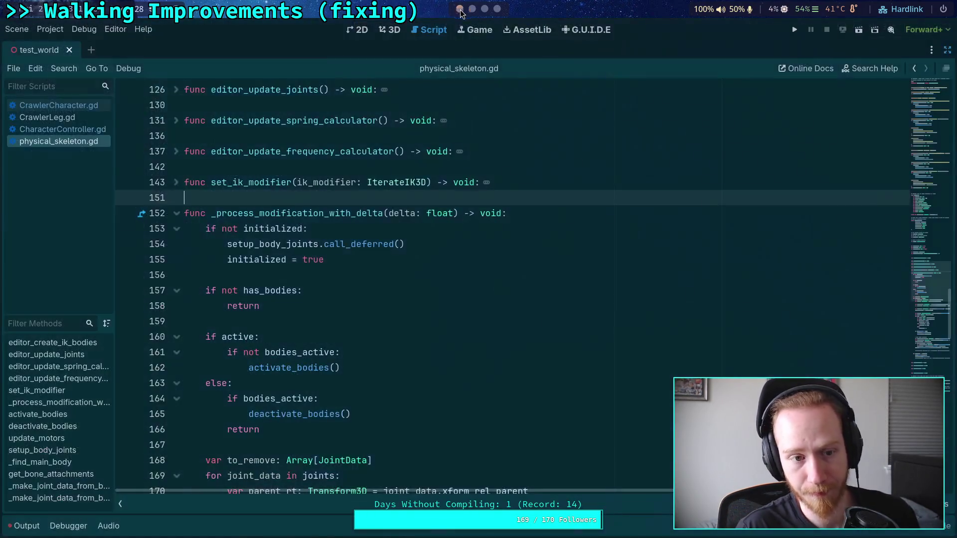
Close physical_skeleton.gd and open blank lines above the ground velocity calculation in CrawlerCharacter.gd.
right_click(95, 142)
click(112, 180)
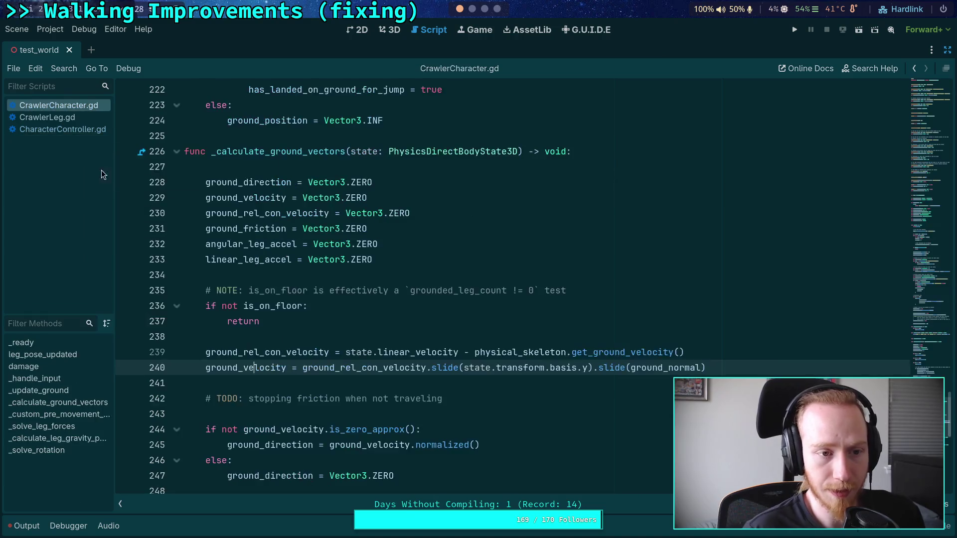
click(642, 352)
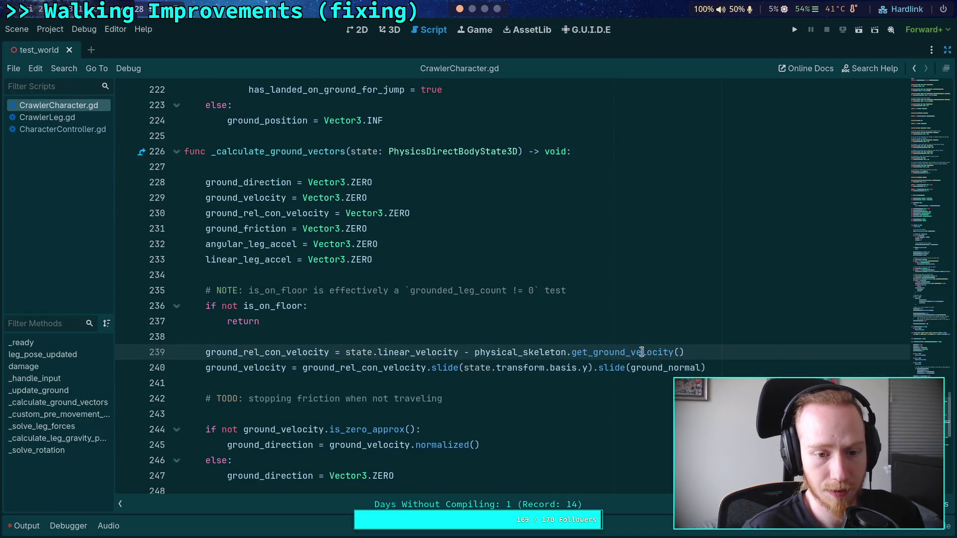
click(496, 341)
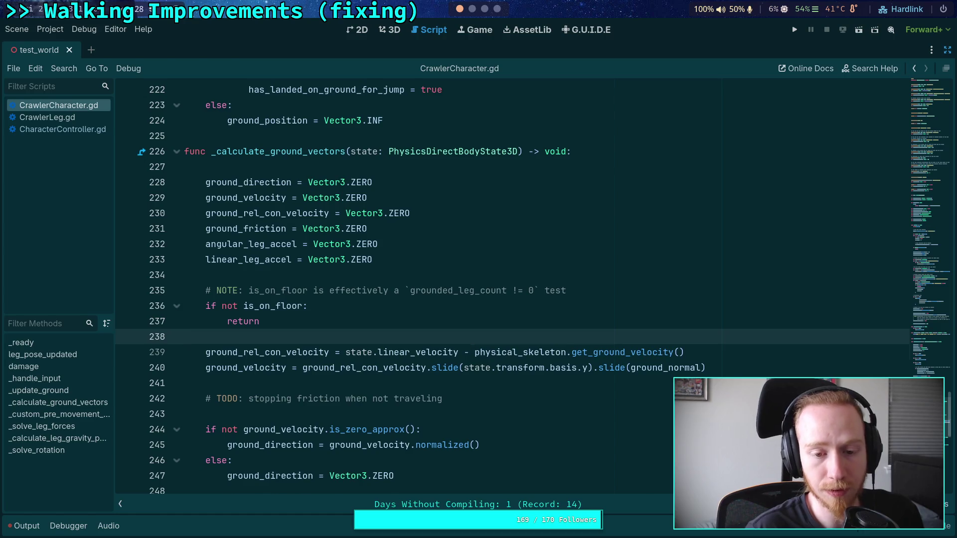
key(Return)
key(Return)
key(Up)
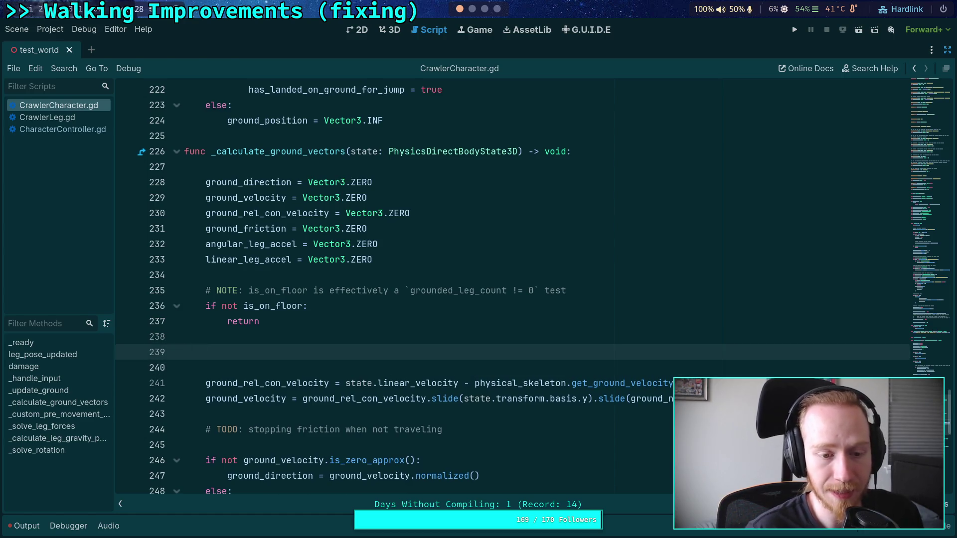
Add ground_velocity = Vector3.ZERO after the ground_position reset.
scroll(449, 315, up, 9)
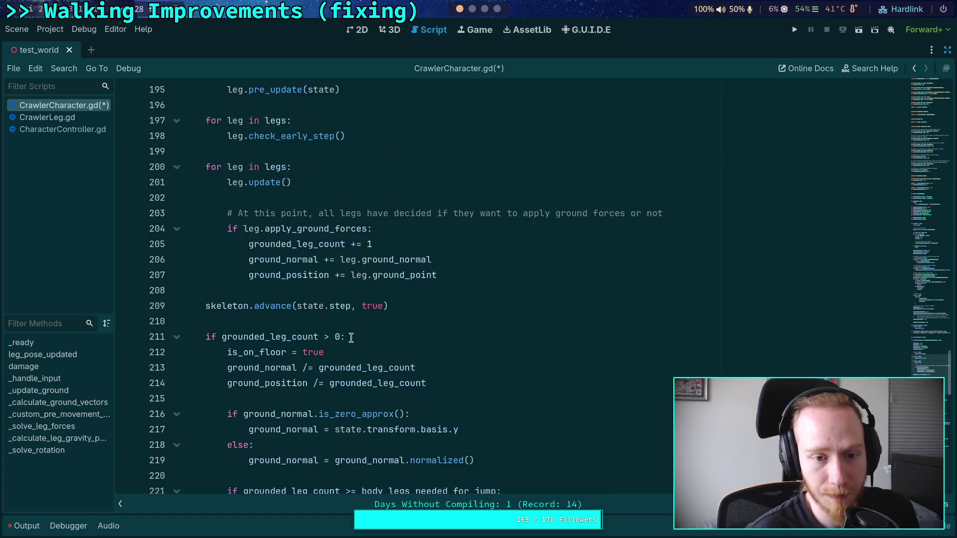
mouse_move(327, 275)
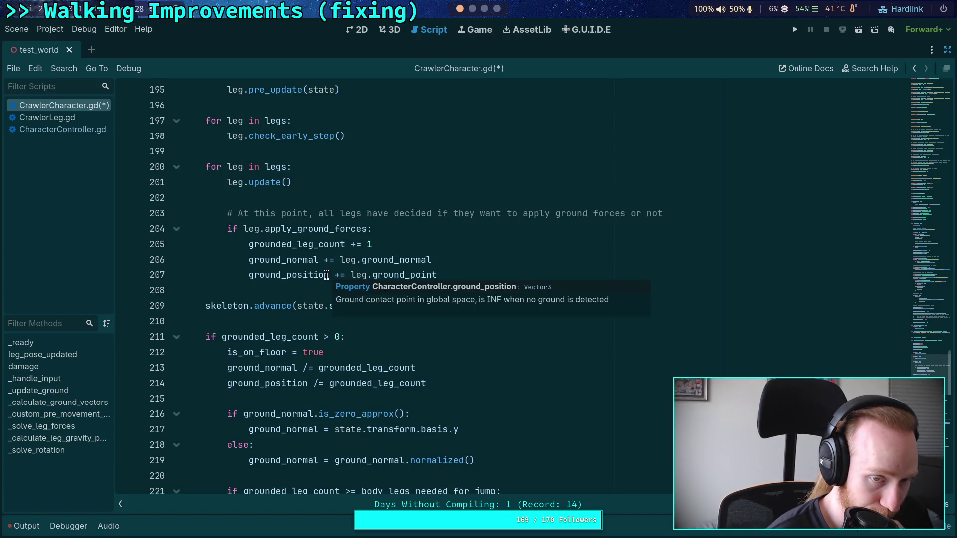
click(443, 275)
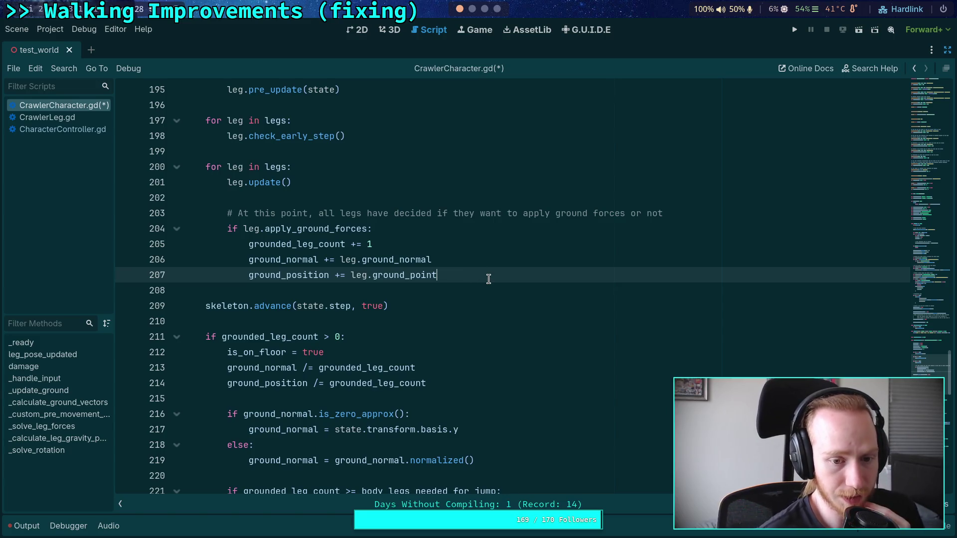
scroll(487, 278, down, 7)
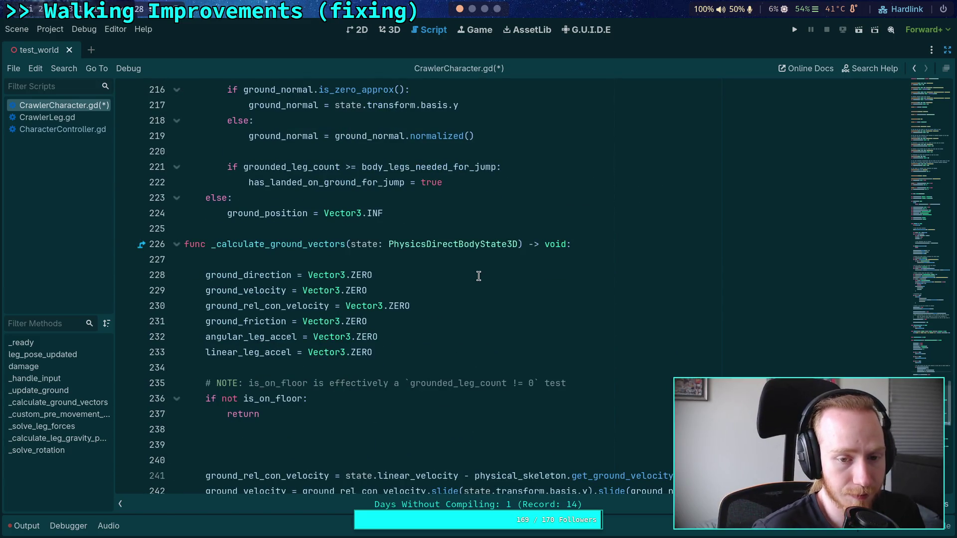
scroll(480, 276, up, 8)
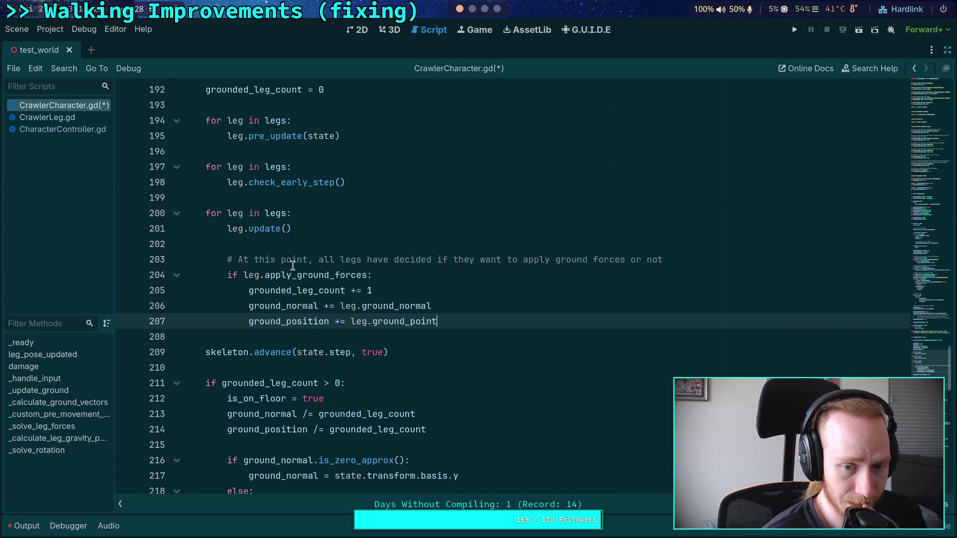
scroll(355, 231, up, 6)
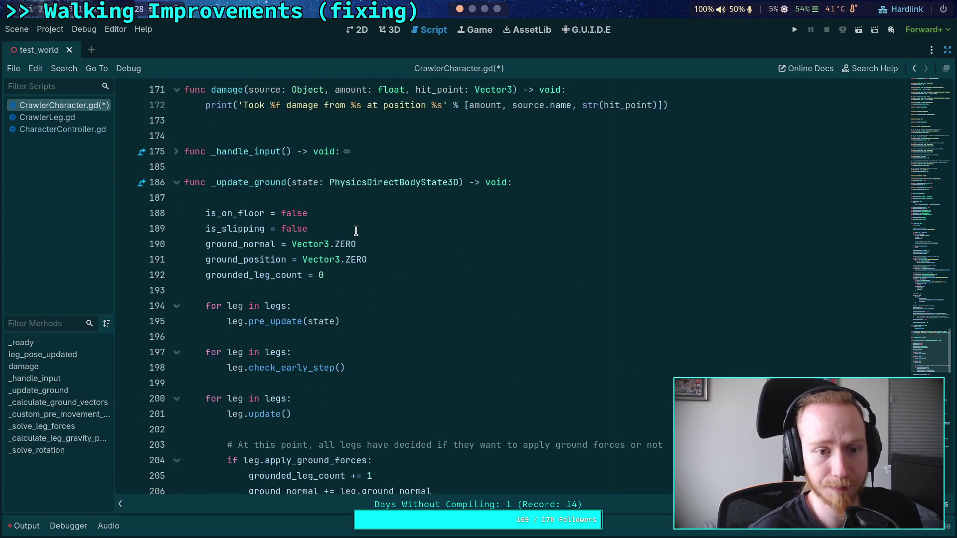
click(405, 214)
text(ground_ve)
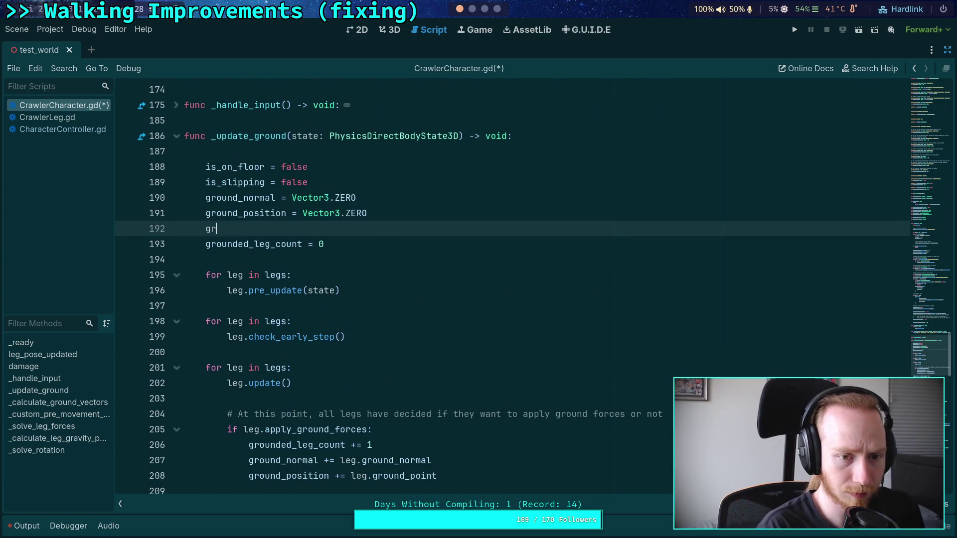
key(Return)
text(= Vector3.Z)
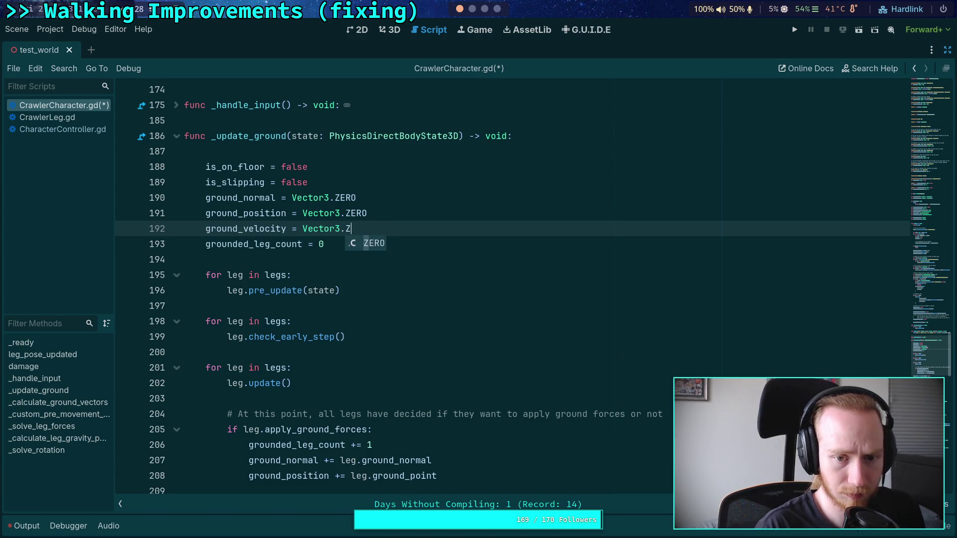
key(Return)
Accumulate ground_velocity += leg.ground_velocity in the grounded-leg block.
scroll(462, 288, down, 3)
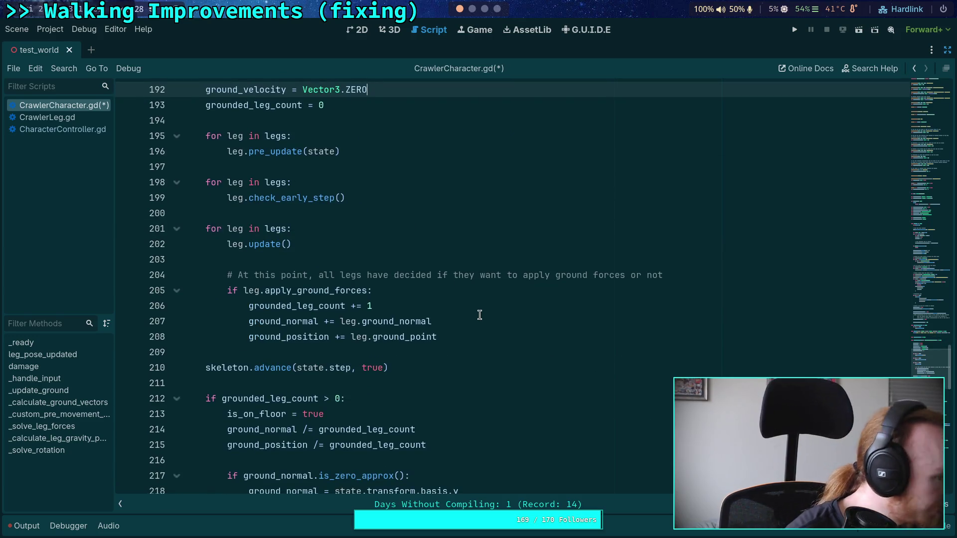
click(489, 337)
scroll(496, 334, up, 1)
key(Return)
text(ground_v)
key(Return)
text(leg.ground_)
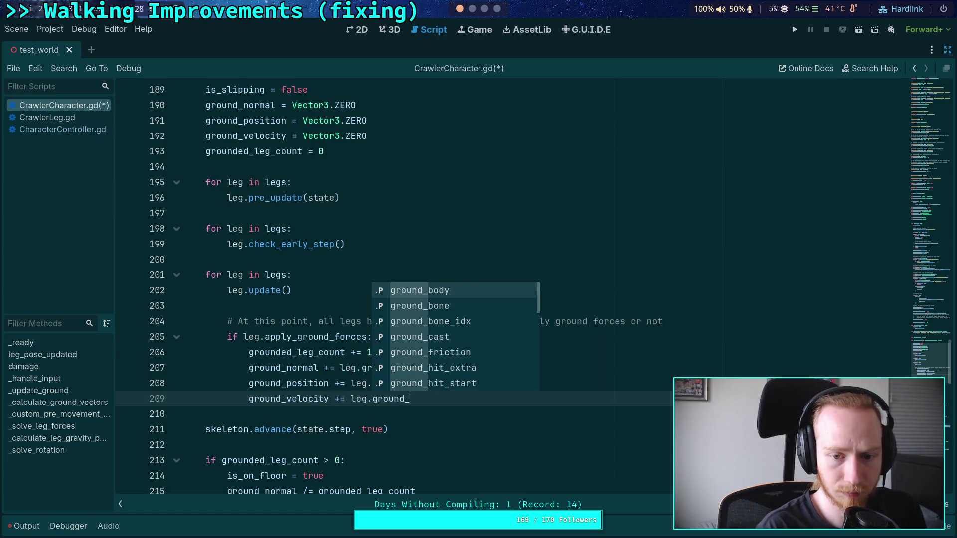
text(ve)
key(Return)
Average the result with ground_velocity /= grounded_leg_count after the ground_position averaging line.
scroll(486, 312, down, 3)
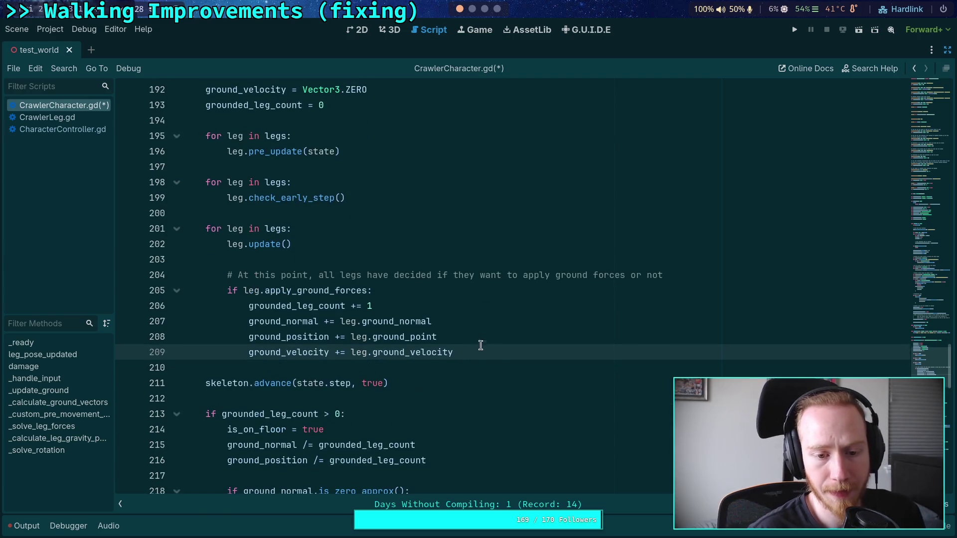
click(503, 370)
key(Return)
text(ground_ve)
key(Return)
text(/)
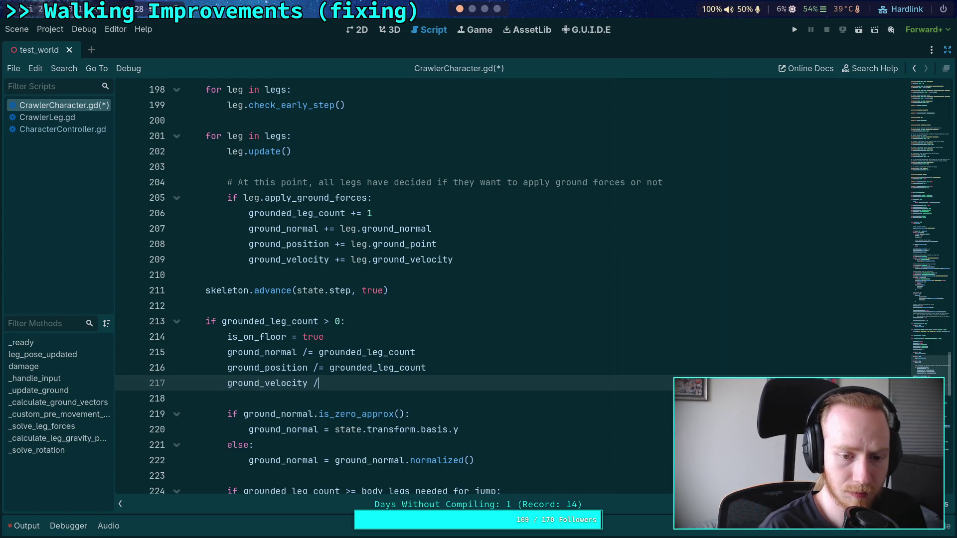
text(= grounded)
key(Down)
key(Return)
Check the averaging lines and uses of grounded_leg_count, placing the caret after is_on_floor = true.
scroll(428, 289, down, 2)
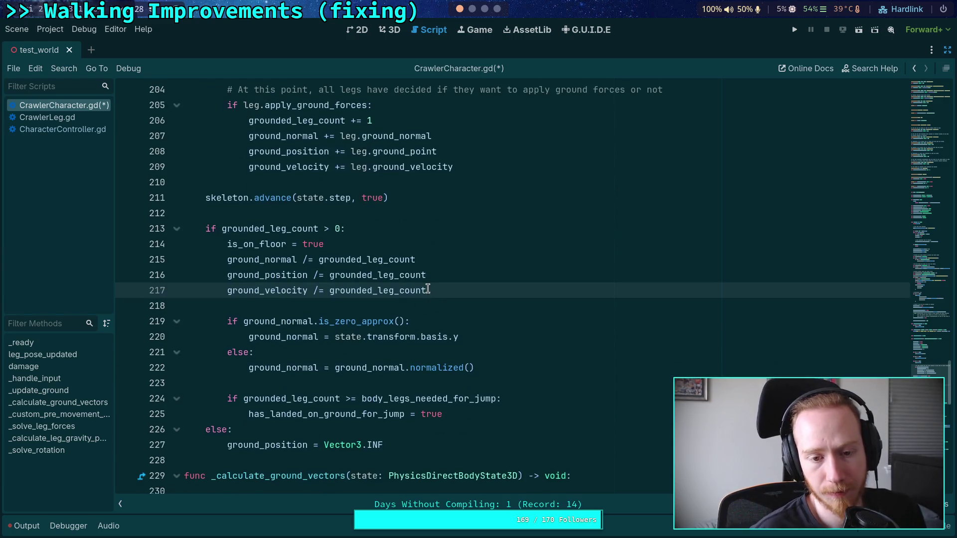
drag(428, 290, 369, 259)
double_click(369, 269)
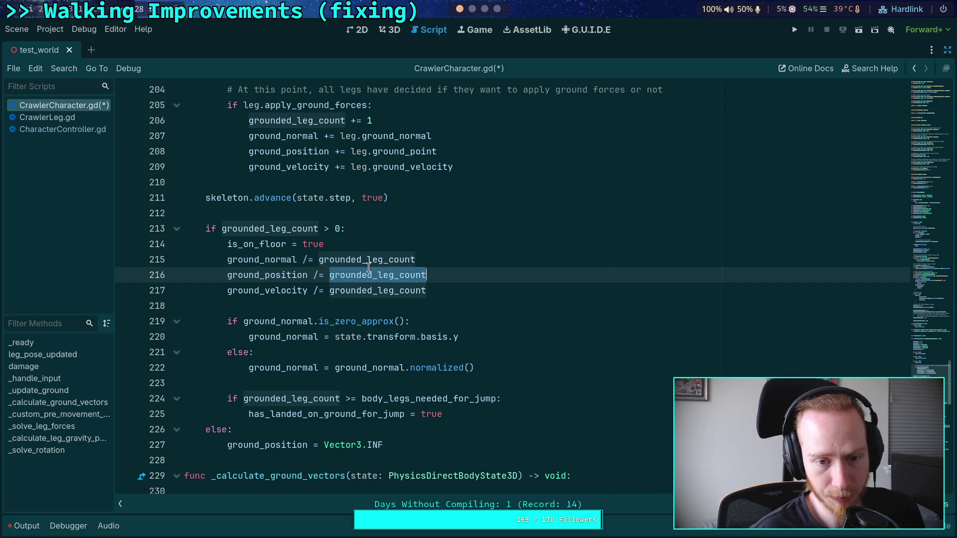
scroll(432, 305, down, 1)
scroll(426, 308, up, 5)
scroll(424, 311, up, 2)
scroll(414, 294, down, 6)
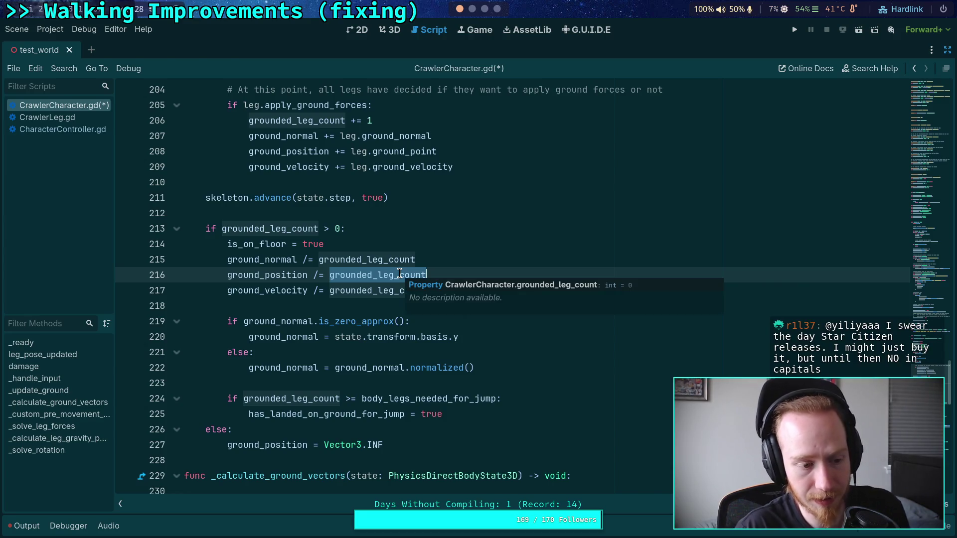
click(410, 244)
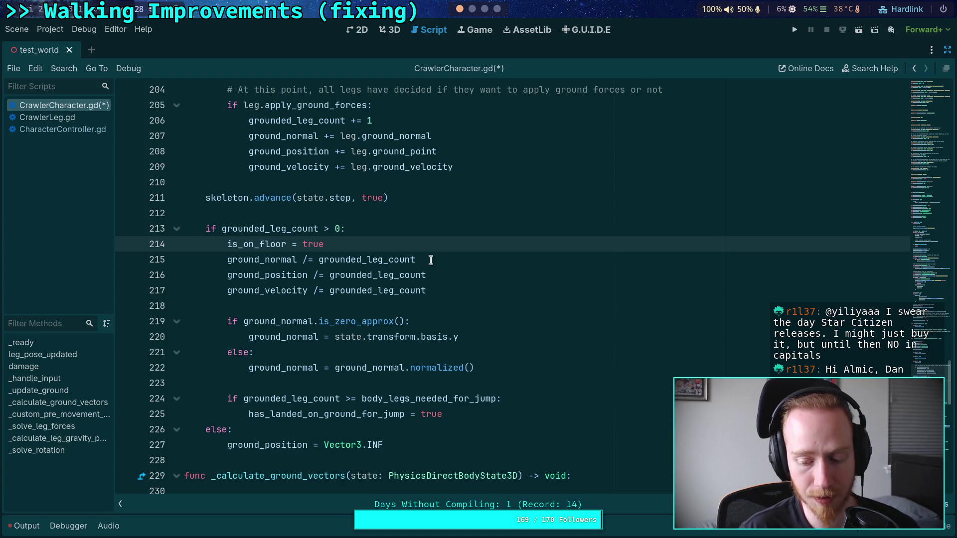
Declare var inv_legs: float = 1.0 / float(grounded_leg_count) after is_on_floor = true.
key(Return)
text(var inv_)
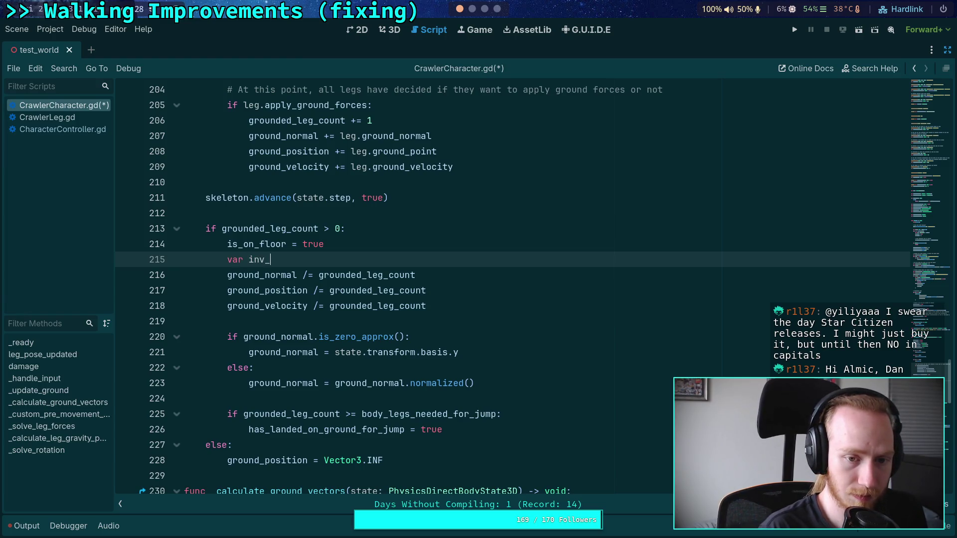
triple_click(257, 259)
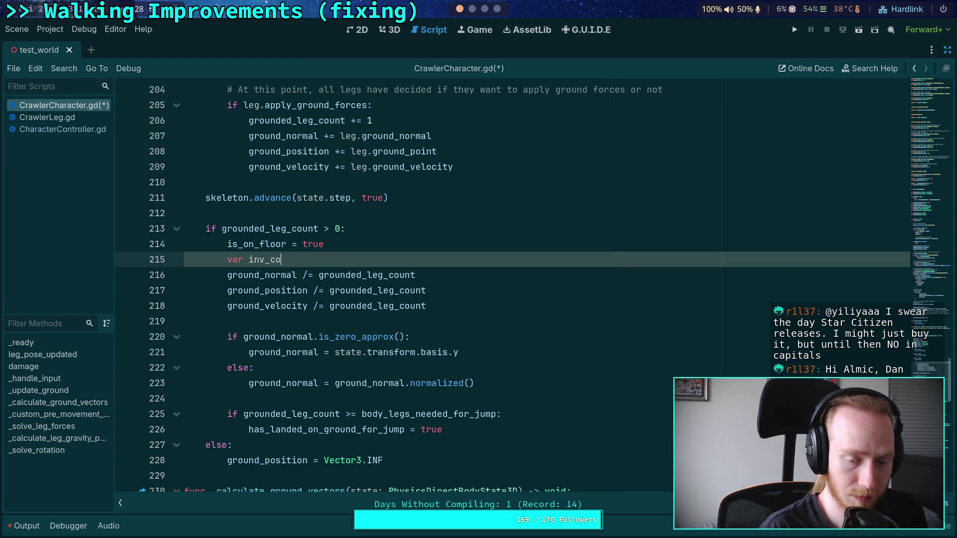
text(legs: float =)
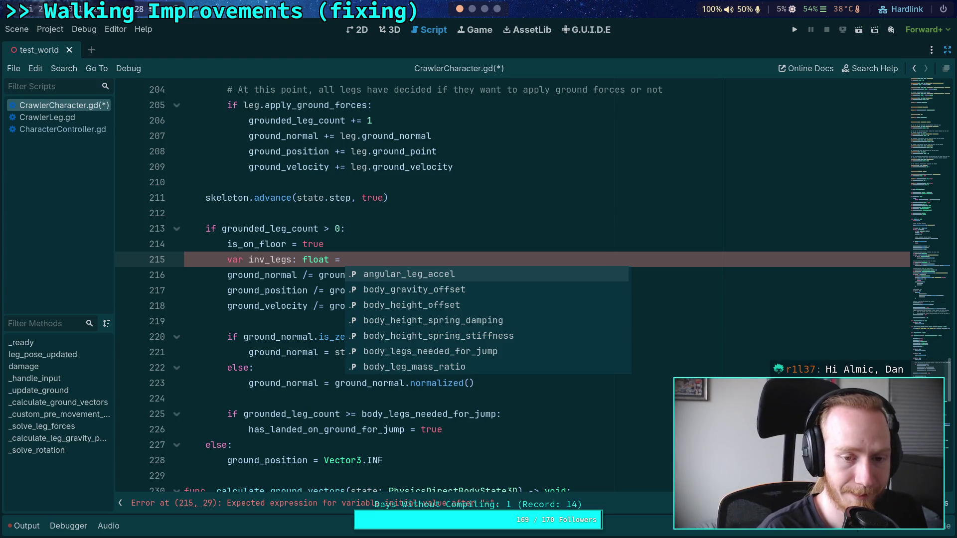
text(1.0 / )
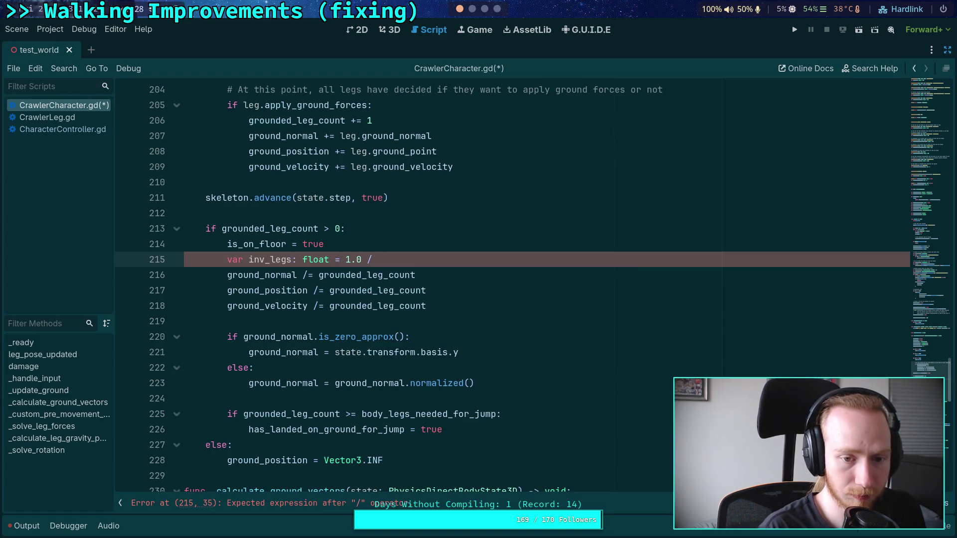
text(float(grou)
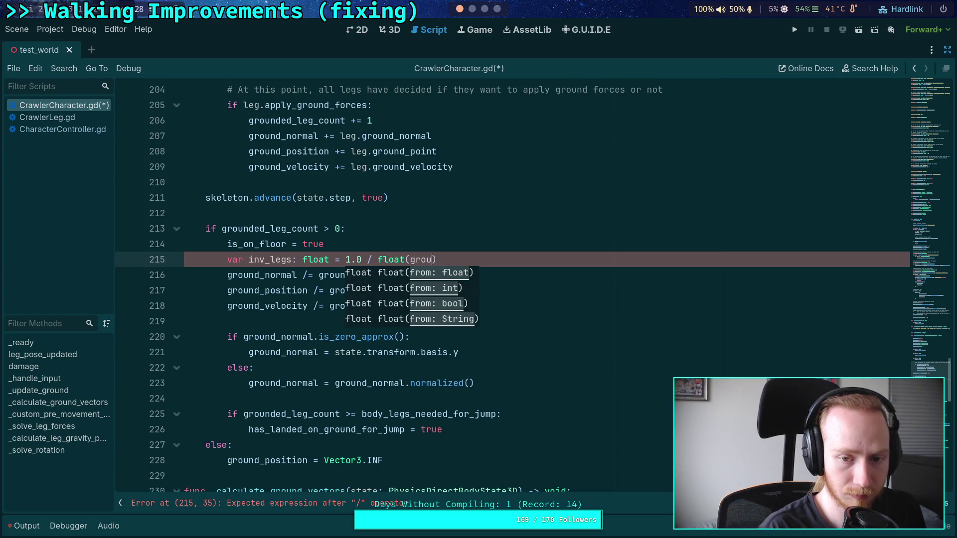
key(Down)
key(Return)
Replace the three /= grounded_leg_count divisions with *= inv_legs and save the script.
drag(303, 275, 428, 276)
text(*= )
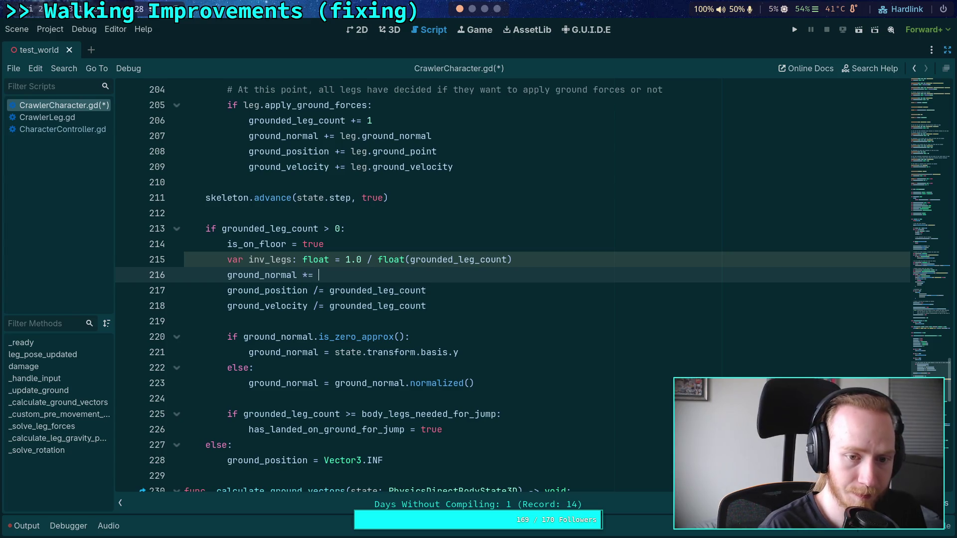
text(in)
key(Return)
mouse_move(305, 275)
mouse_down()
mouse_move(427, 273)
mouse_move(313, 291)
mouse_up()
text(*= inv_legs)
drag(427, 306, 314, 306)
text(*= inv_legs)
click(306, 322)
key(ctrl+s)
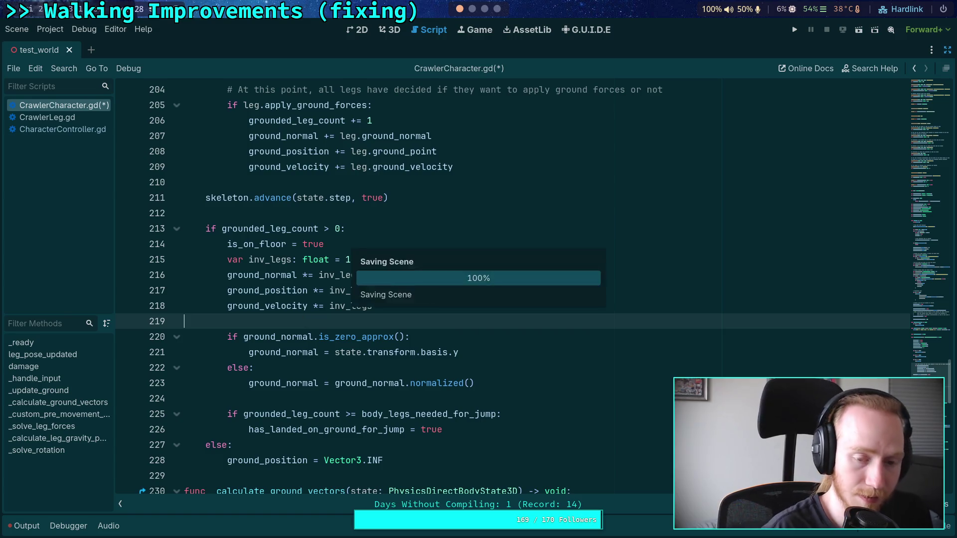
Highlight the new averaging lines, the inv_legs declaration and the three multiplied lines.
drag(388, 305, 176, 263)
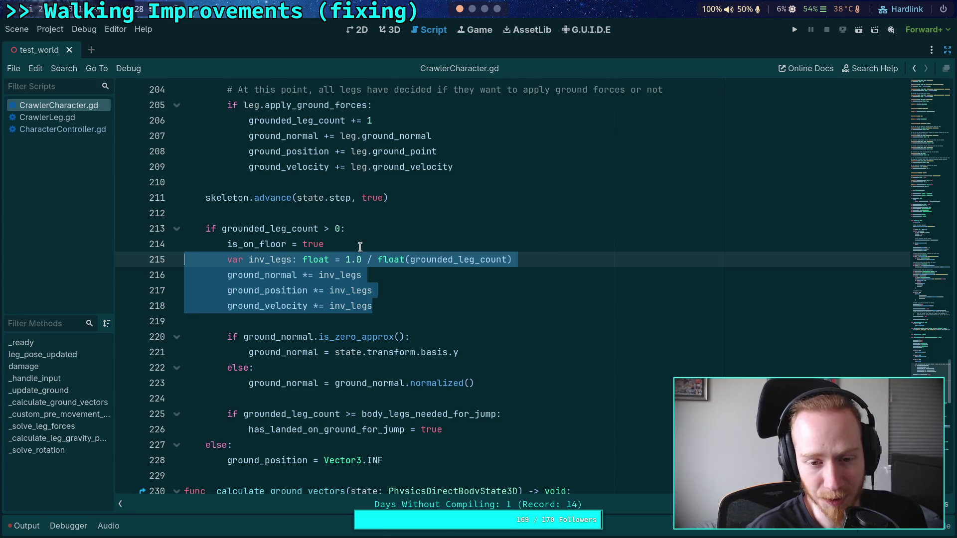
drag(512, 259, 222, 263)
mouse_move(406, 305)
mouse_down()
mouse_move(209, 277)
mouse_move(224, 278)
mouse_up()
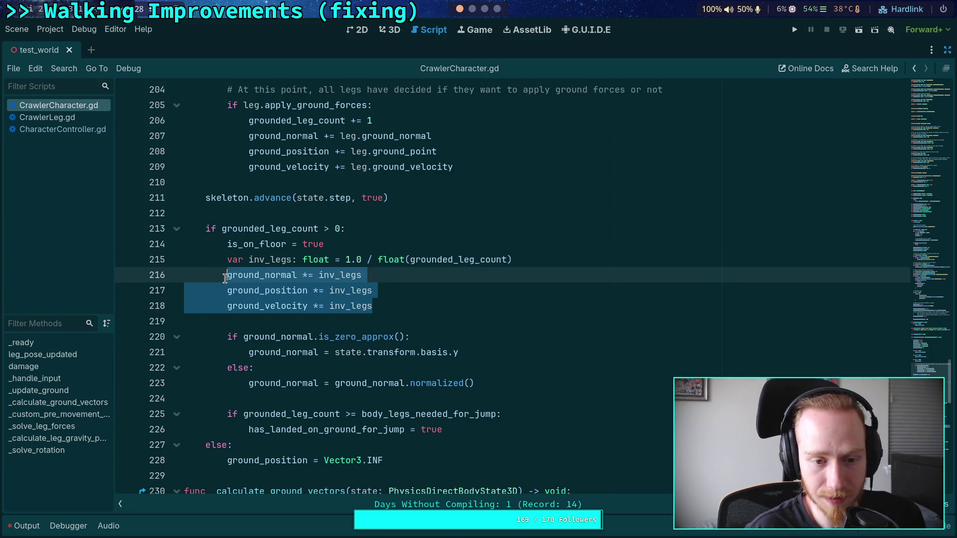
Use ground_velocity instead of the physical_skeleton call in the ground_rel_con_velocity line.
click(368, 326)
scroll(369, 326, down, 9)
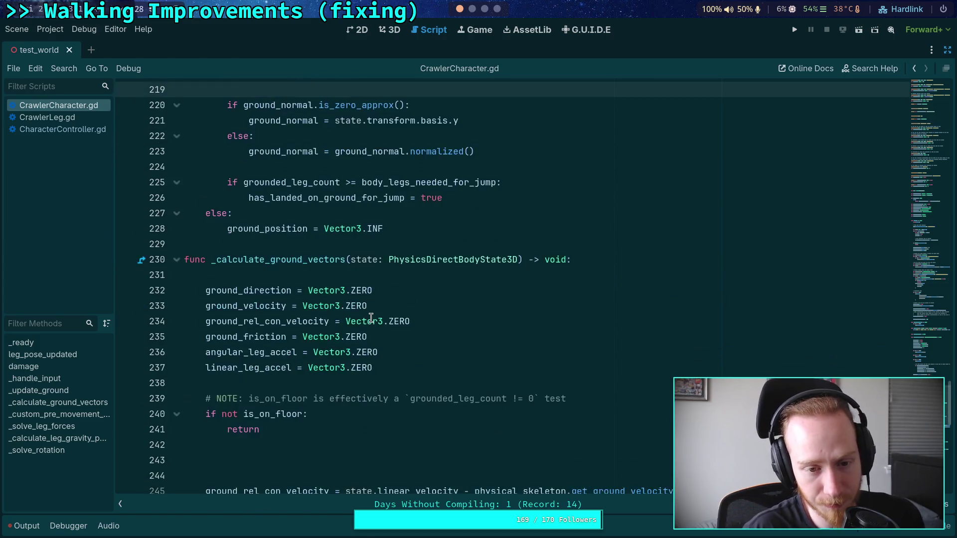
click(305, 276)
scroll(326, 280, up, 2)
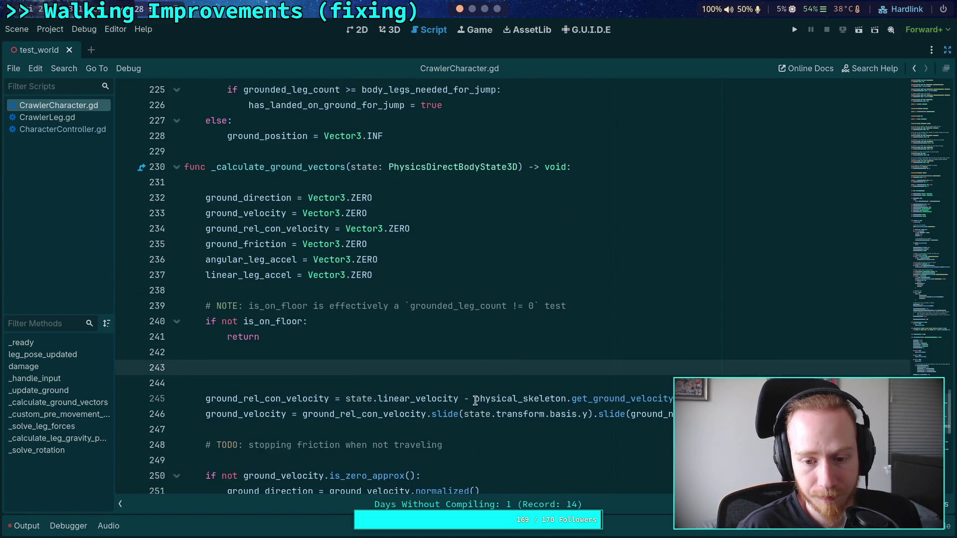
drag(475, 398, 688, 398)
text(ground_vel)
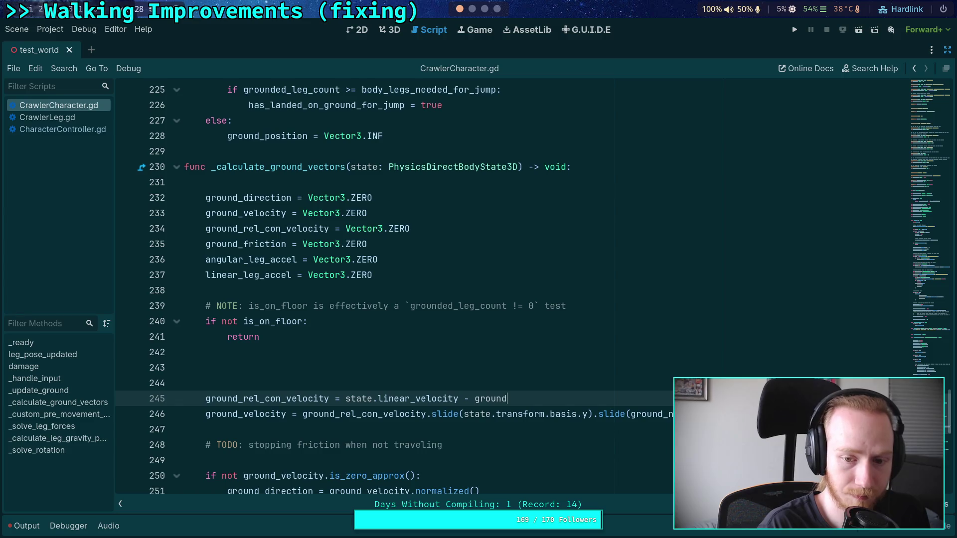
key(Return)
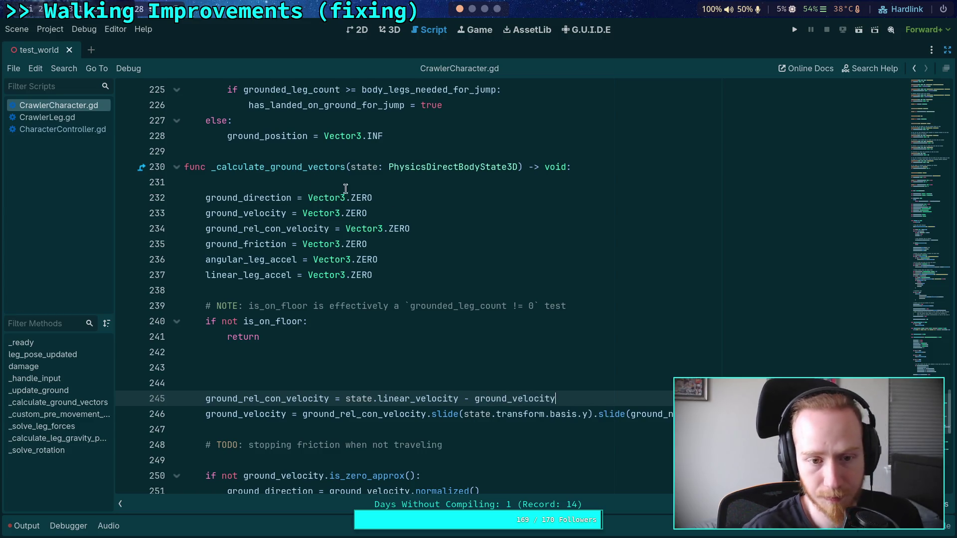
Delete the redundant ground_velocity reset line in _calculate_ground_vectors.
click(268, 213)
scroll(330, 270, up, 18)
scroll(330, 270, down, 17)
drag(403, 306, 410, 293)
key(BackSpace)
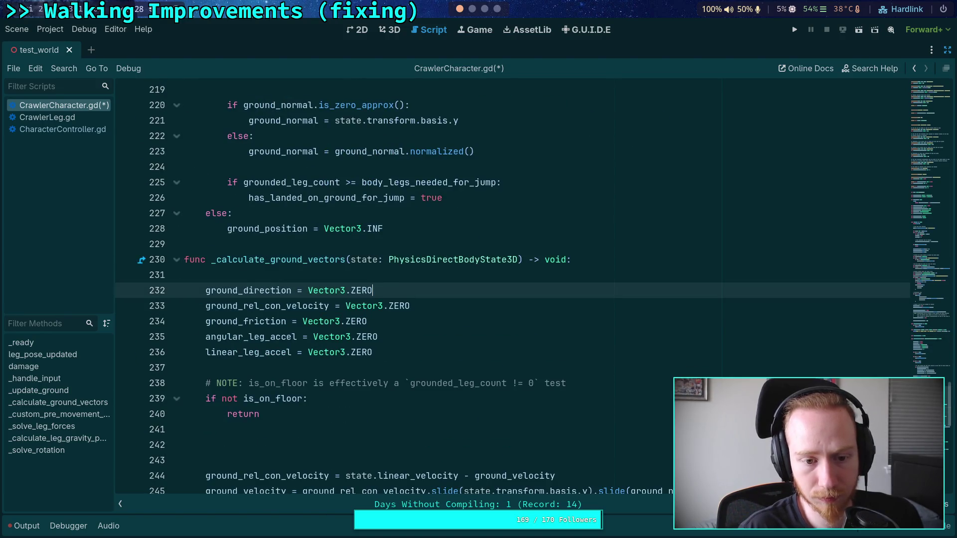
Remove the two extra blank lines and save CrawlerCharacter.gd.
scroll(407, 293, down, 3)
click(523, 318)
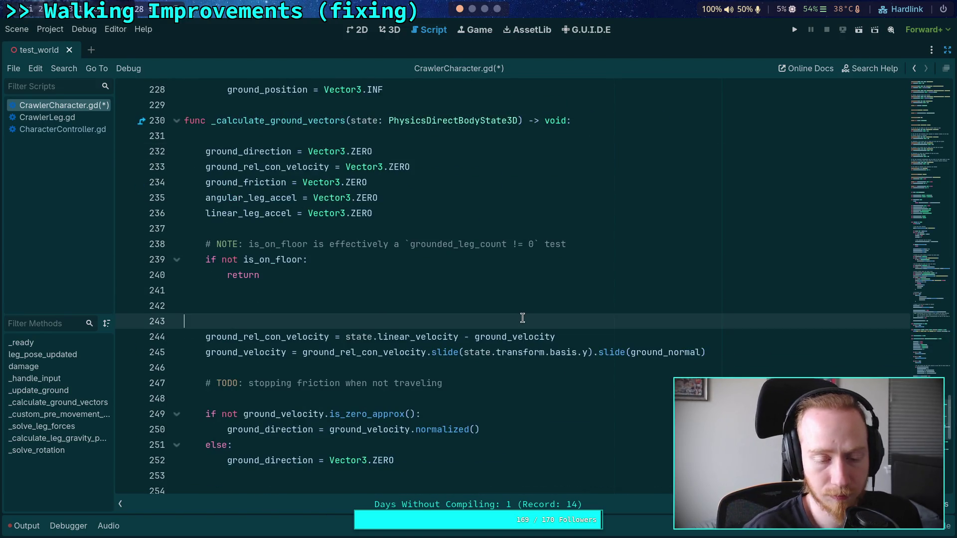
key(BackSpace)
key(BackSpace)
click(539, 336)
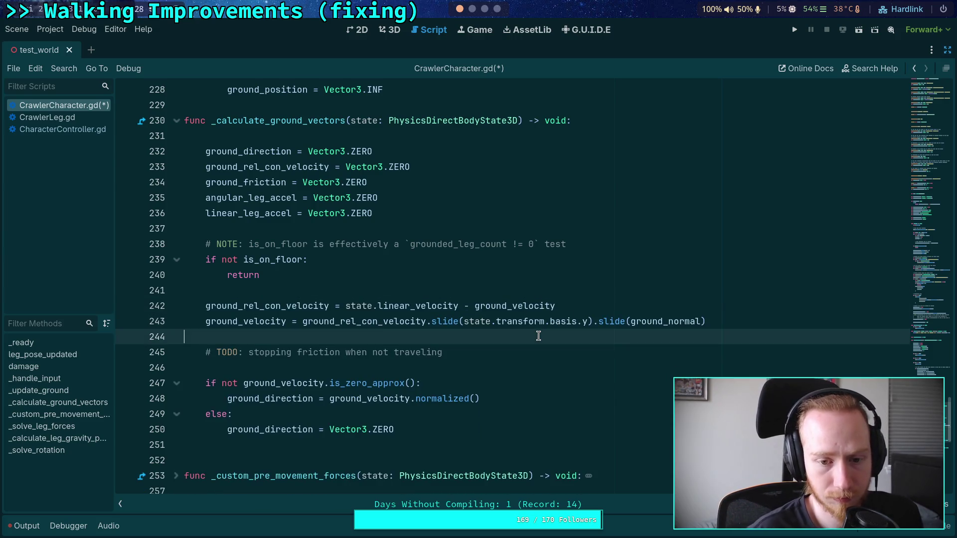
key(ctrl+s)
scroll(487, 306, up, 8)
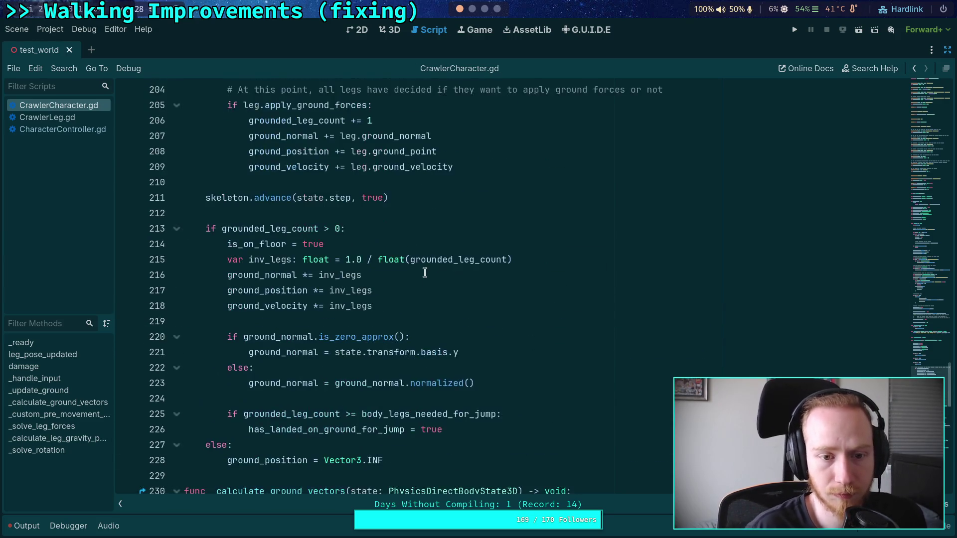
scroll(331, 302, up, 2)
In CrawlerLeg.gd, fold the _update_target, start_step and _update_target_lift functions.
key(alt+Left)
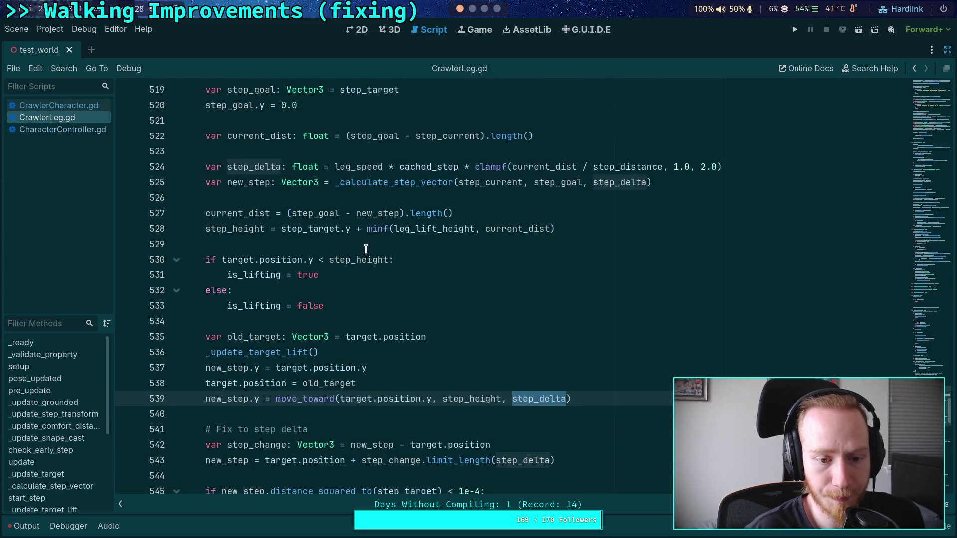
scroll(319, 299, up, 20)
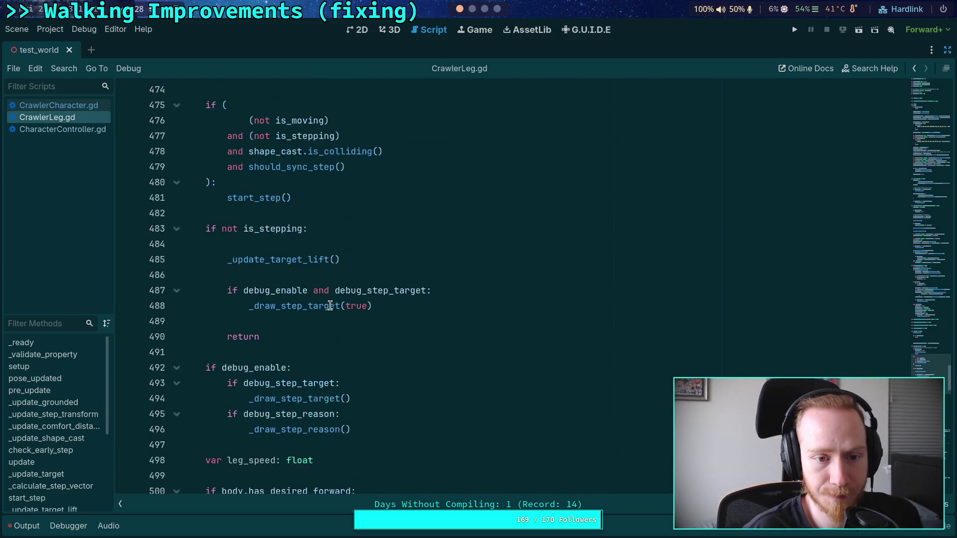
click(177, 229)
scroll(181, 299, up, 5)
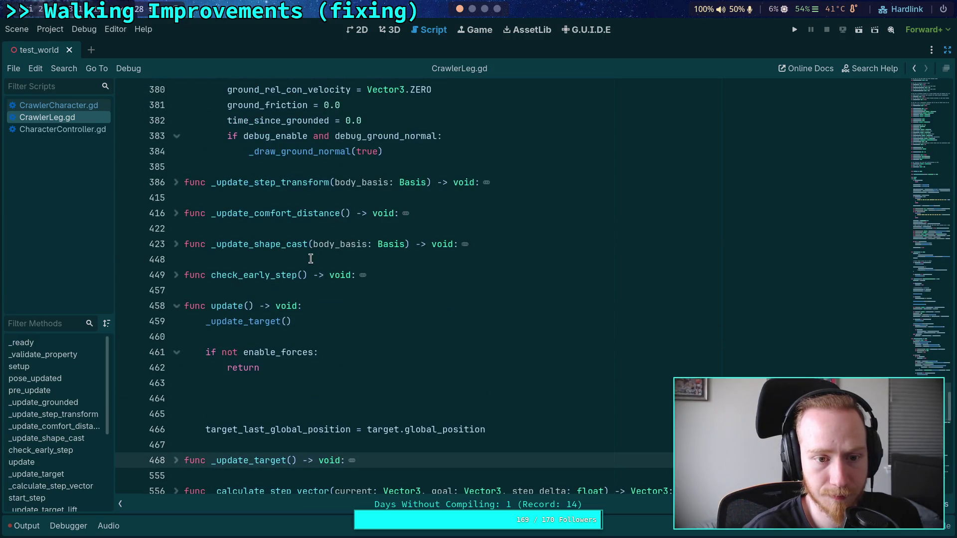
scroll(181, 299, down, 6)
click(177, 243)
click(177, 275)
scroll(223, 265, up, 20)
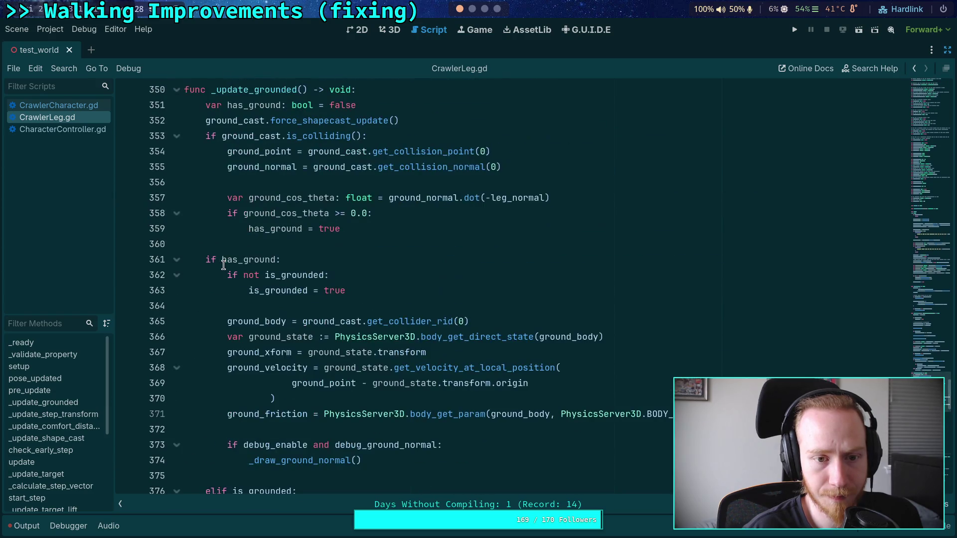
scroll(224, 265, down, 1)
Re-indent the get_velocity_at_local_position argument lines 369–370 with Tab and Shift+Tab.
double_click(255, 322)
scroll(389, 294, up, 1)
scroll(399, 314, down, 1)
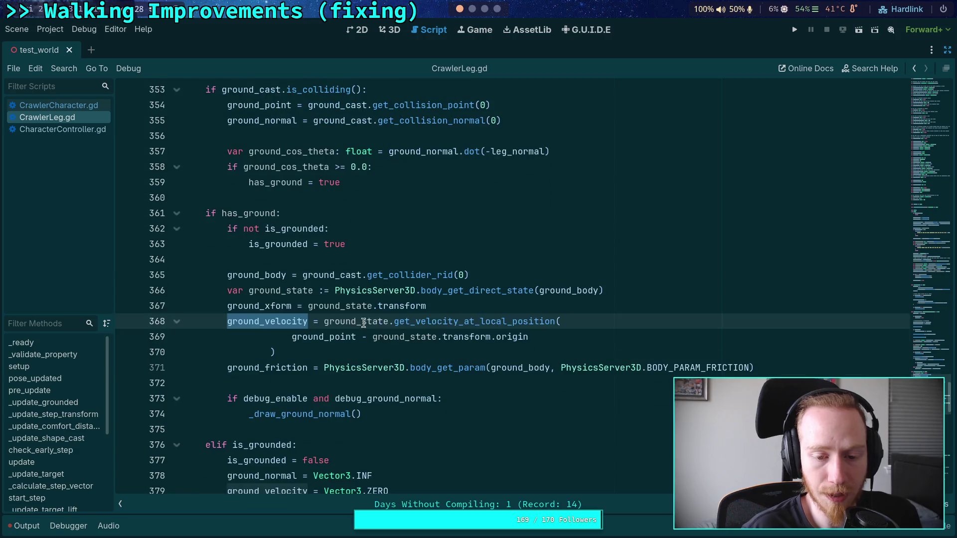
click(320, 352)
drag(288, 353, 292, 338)
click(292, 349)
key(Tab)
key(Tab)
key(Tab)
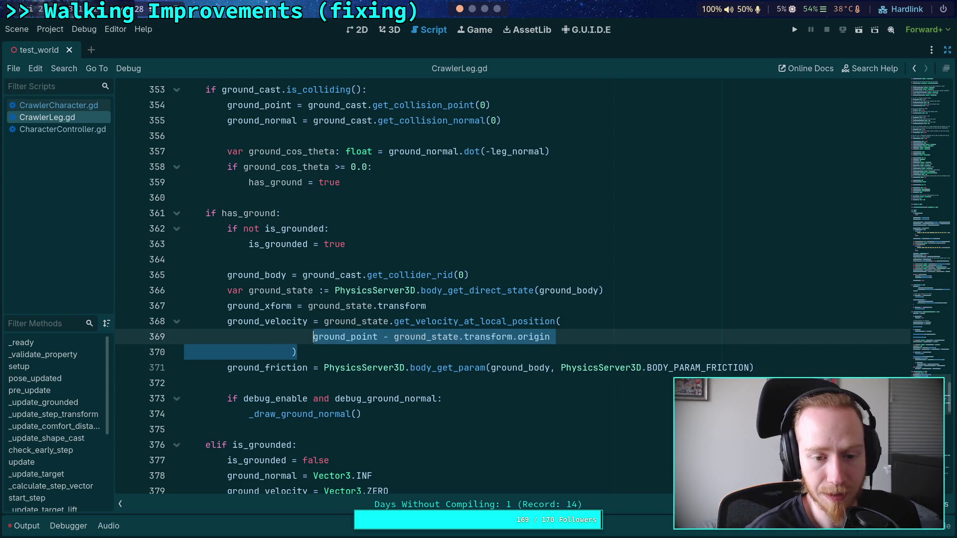
key(shift+Tab)
key(shift+Tab)
key(shift+Tab)
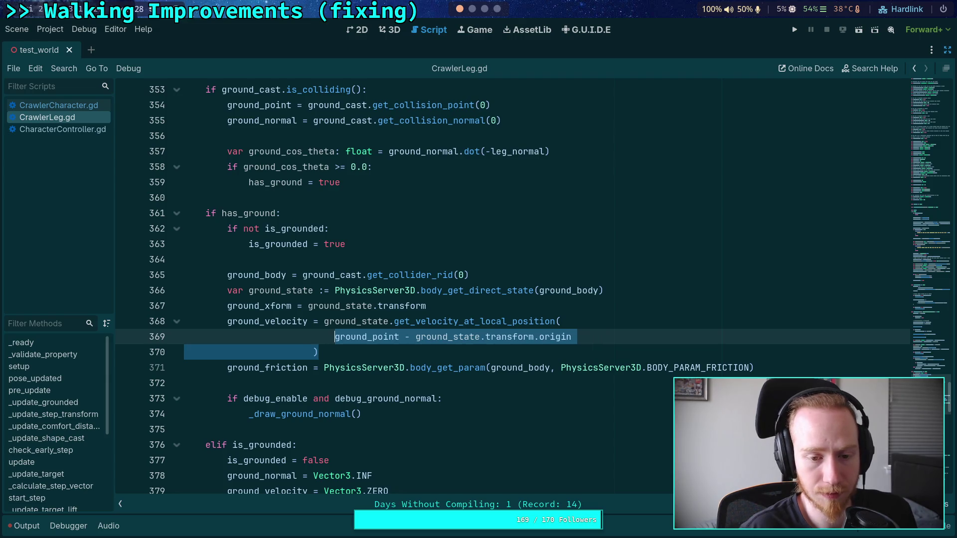
key(shift+Tab)
key(Tab)
key(Tab)
Check the re-indented call by moving the caret across lines 366–372.
click(429, 321)
click(328, 291)
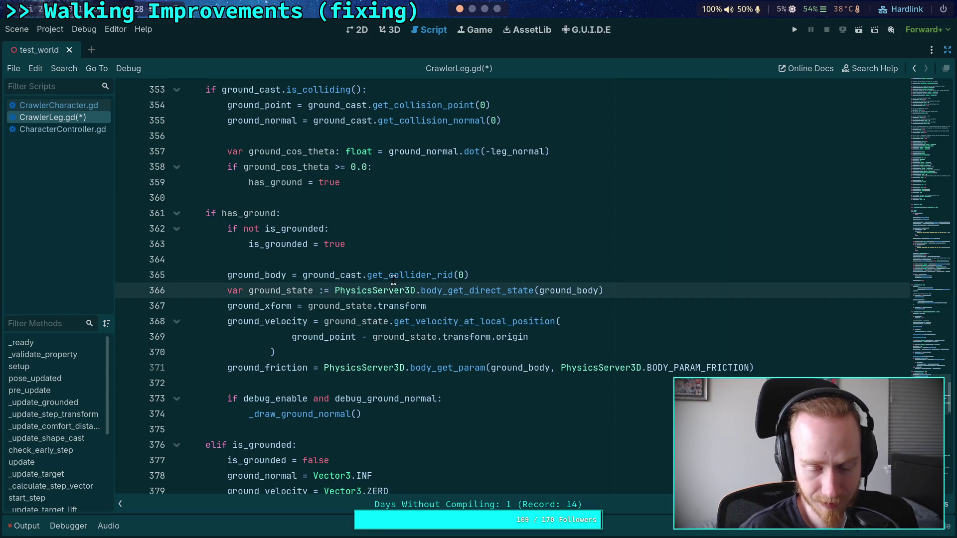
key(Down)
key(Down)
key(Down)
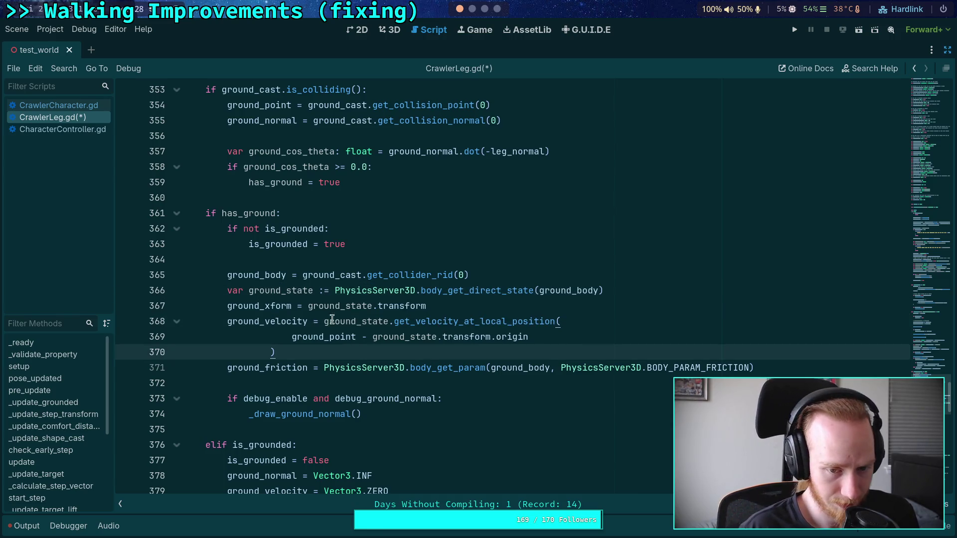
click(321, 316)
key(Down)
key(Down)
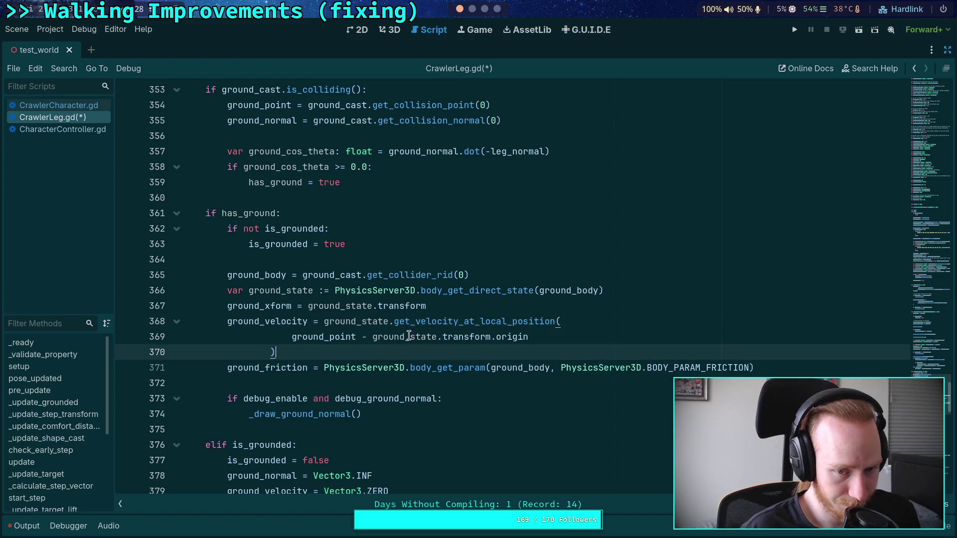
mouse_move(387, 327)
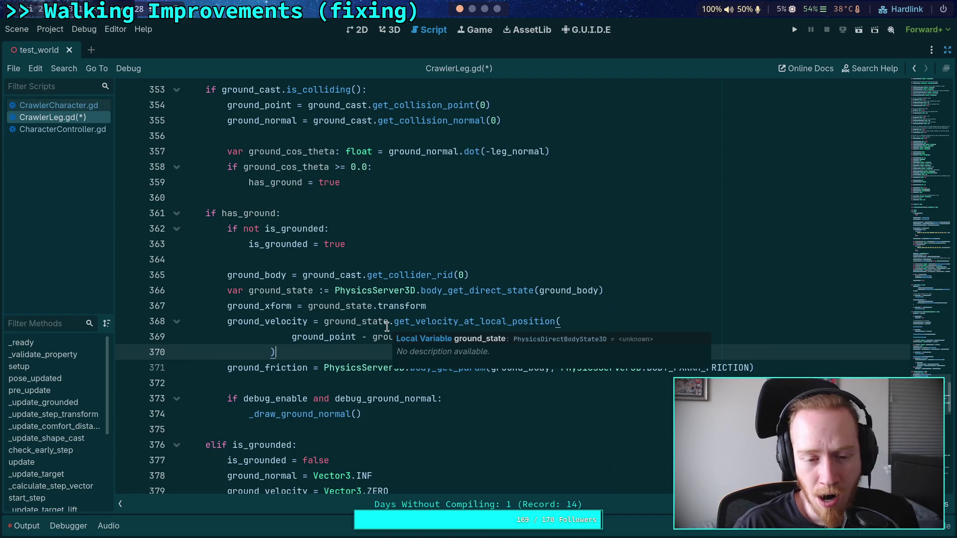
scroll(387, 326, down, 1)
click(281, 338)
mouse_move(284, 324)
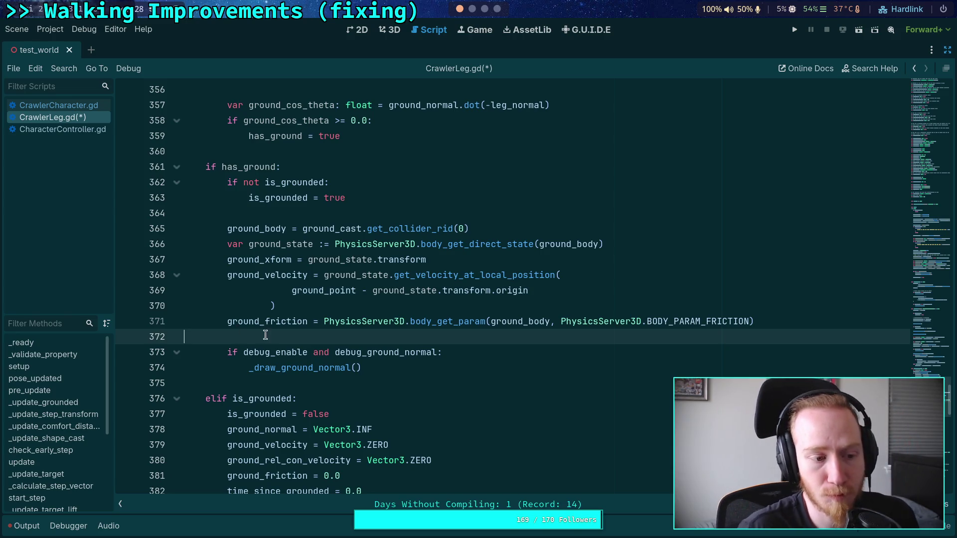
Look at update() around line 464, then return to CrawlerCharacter.gd.
scroll(291, 355, down, 7)
scroll(291, 355, down, 4)
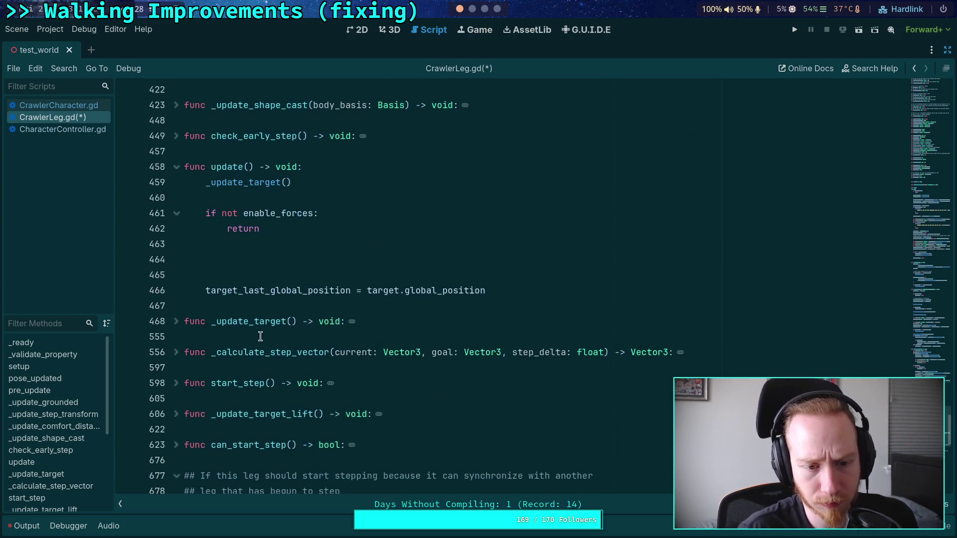
click(294, 260)
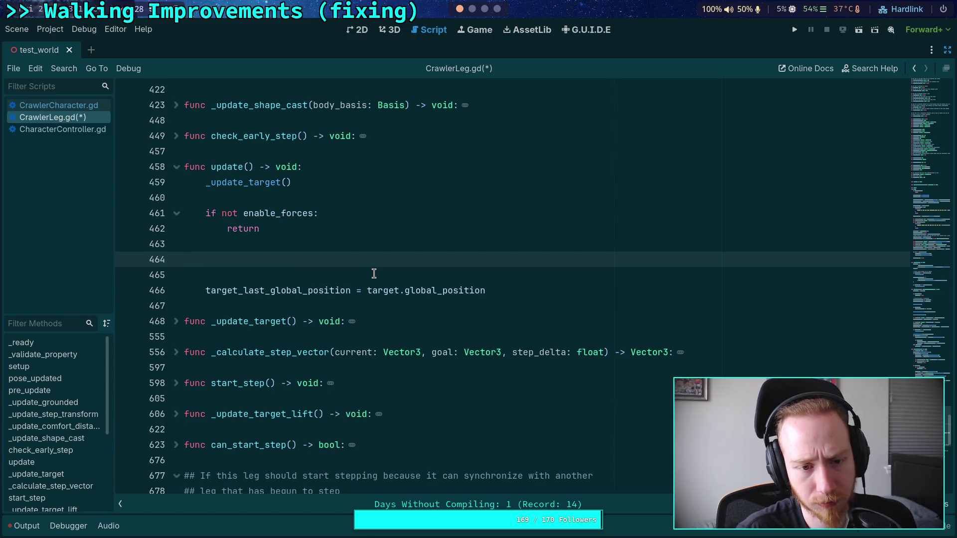
scroll(374, 273, down, 10)
click(99, 105)
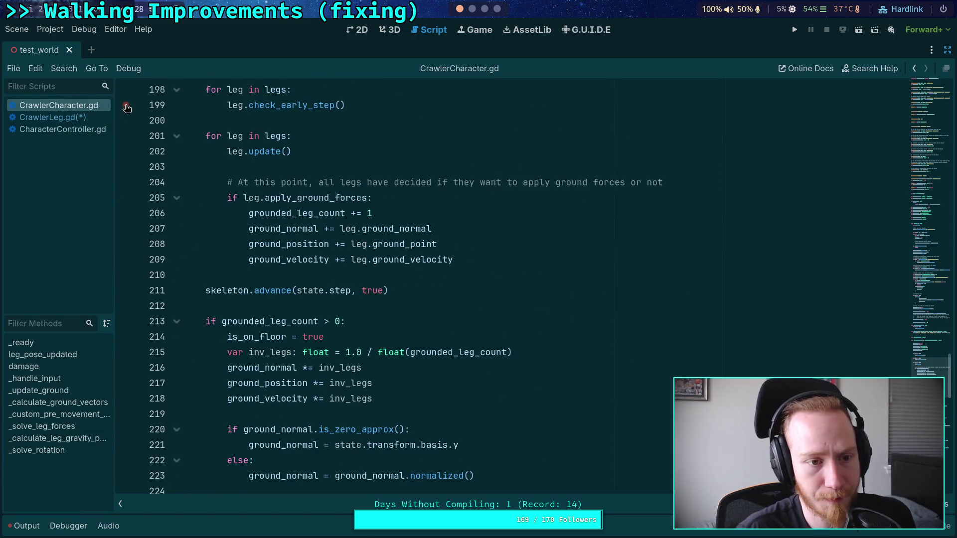
Save CrawlerLeg.gd and review the ground_velocity term on line 242 of CrawlerCharacter.gd.
key(ctrl+s)
scroll(342, 294, down, 2)
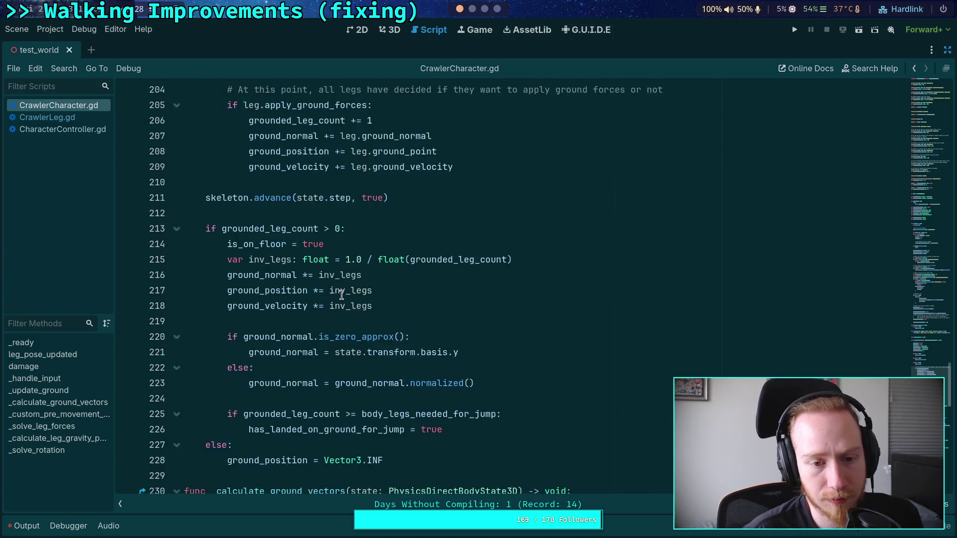
scroll(341, 294, down, 9)
drag(637, 259, 457, 253)
double_click(513, 259)
scroll(341, 271, up, 4)
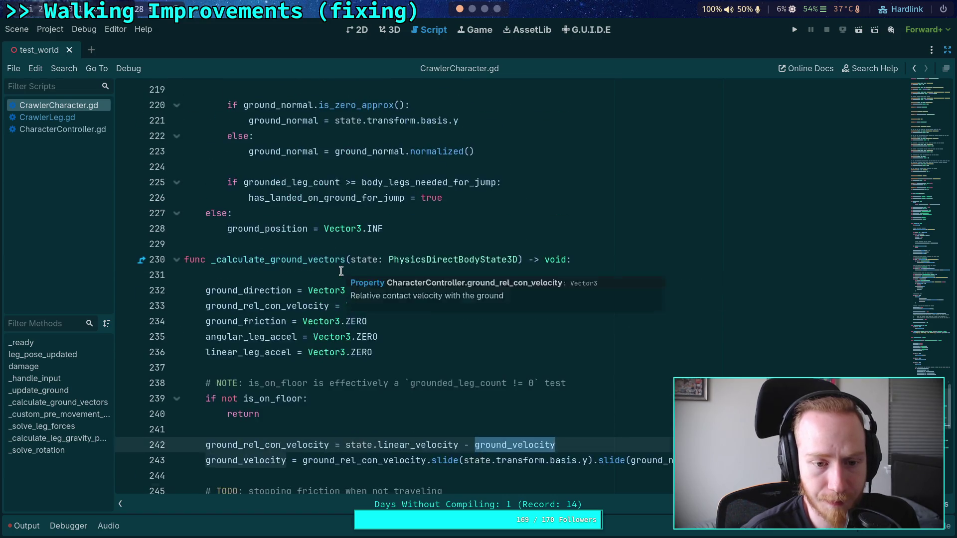
scroll(341, 271, up, 5)
scroll(341, 271, down, 11)
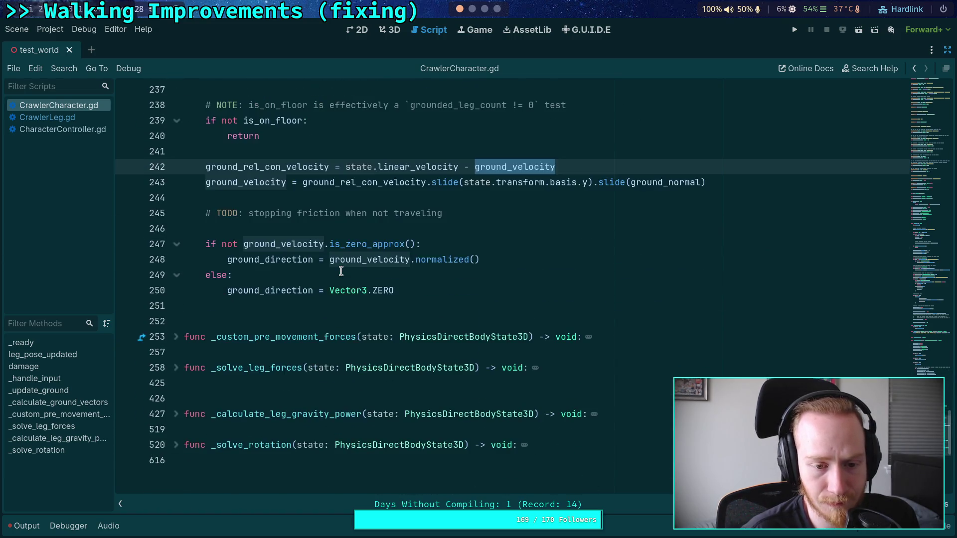
scroll(424, 308, up, 12)
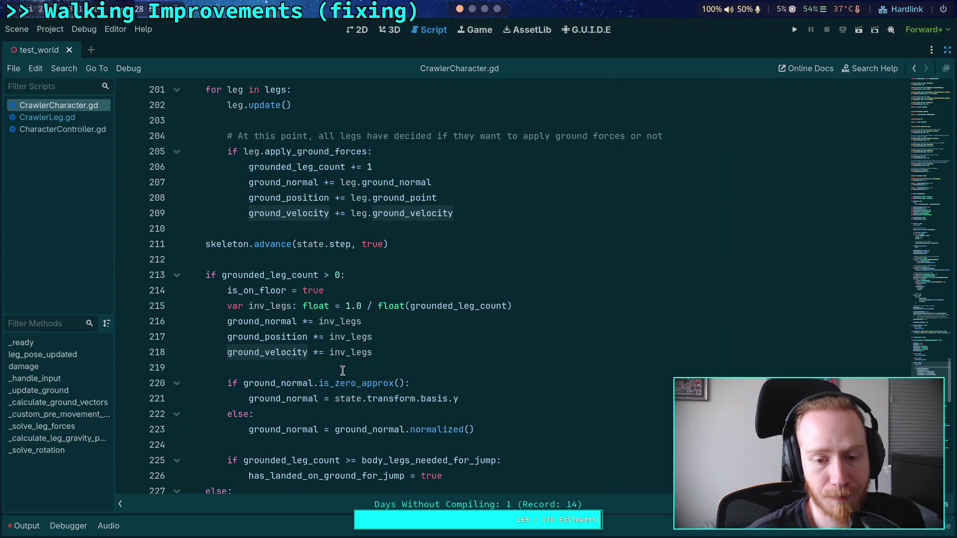
scroll(342, 370, up, 9)
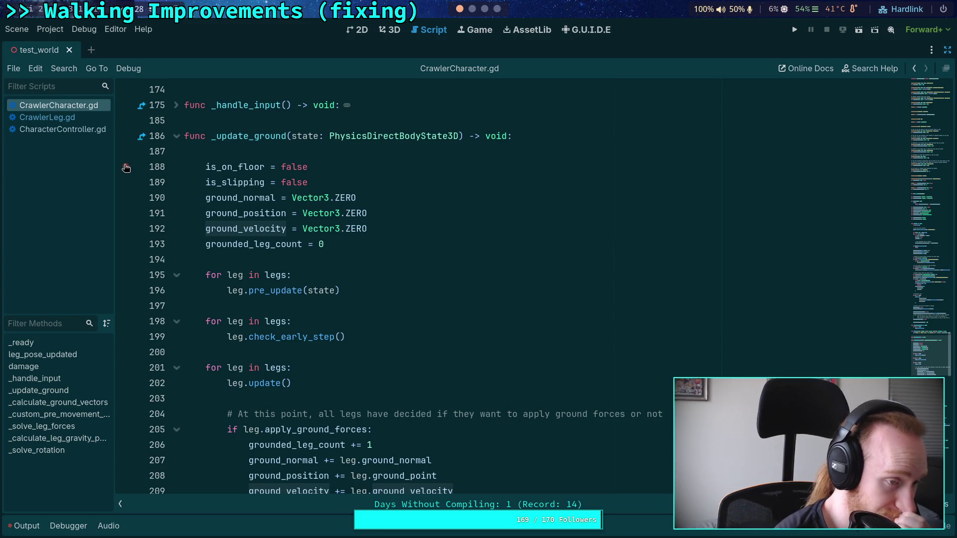
Open CrawlerLeg.gd, then switch workspaces over to the Crawler Bot note in Obsidian.
click(52, 116)
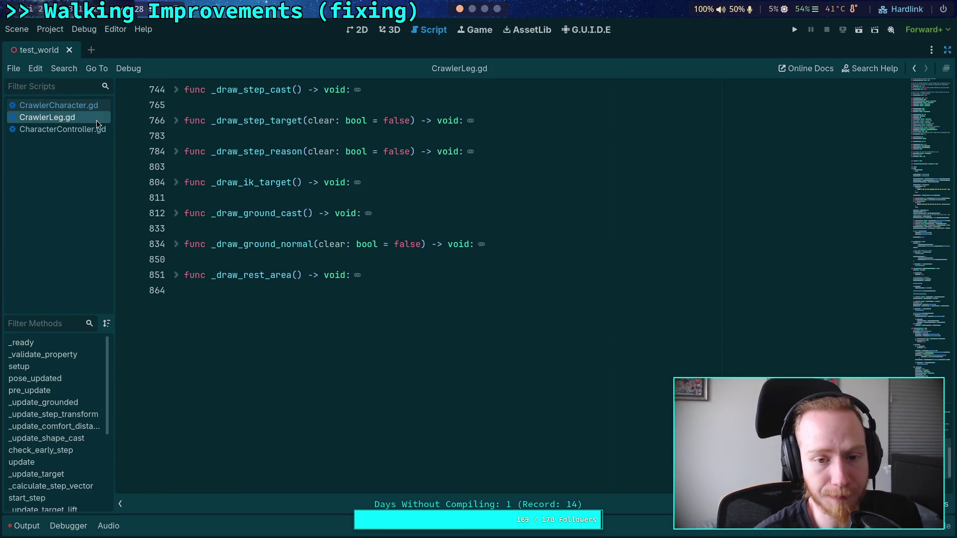
click(473, 10)
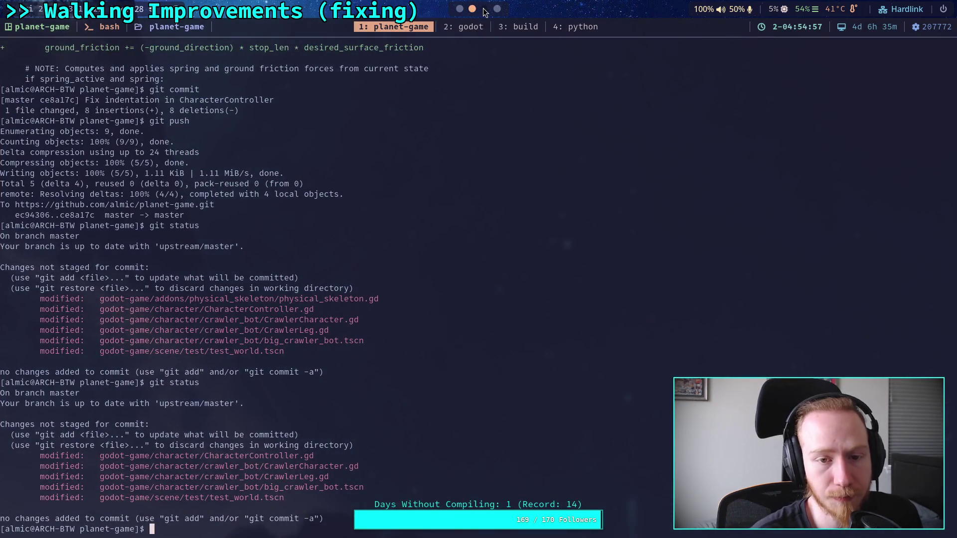
click(485, 10)
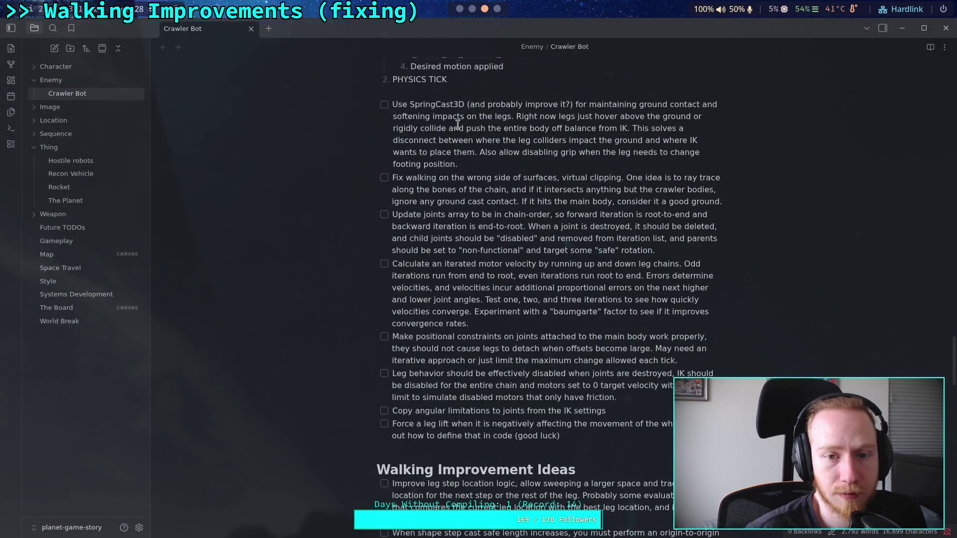
scroll(457, 124, up, 3)
mouse_move(476, 282)
mouse_down()
mouse_move(396, 225)
mouse_move(463, 281)
mouse_up()
click(395, 224)
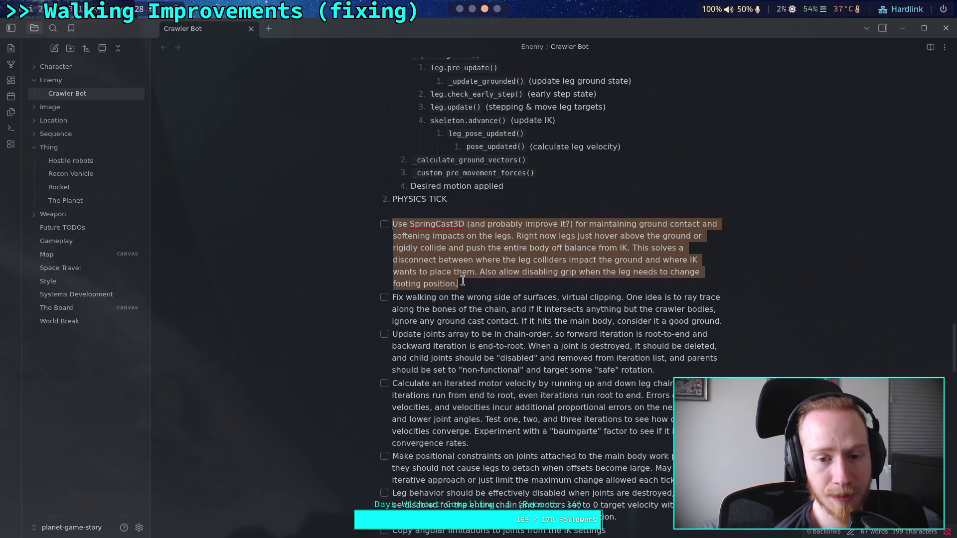
mouse_move(478, 296)
mouse_down()
mouse_move(499, 247)
mouse_move(391, 230)
mouse_up()
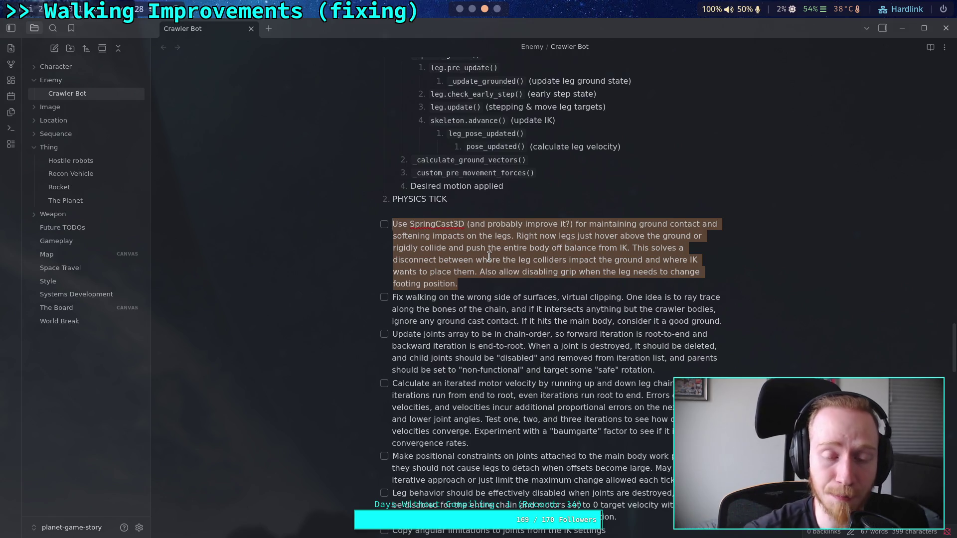
click(464, 211)
scroll(499, 269, up, 7)
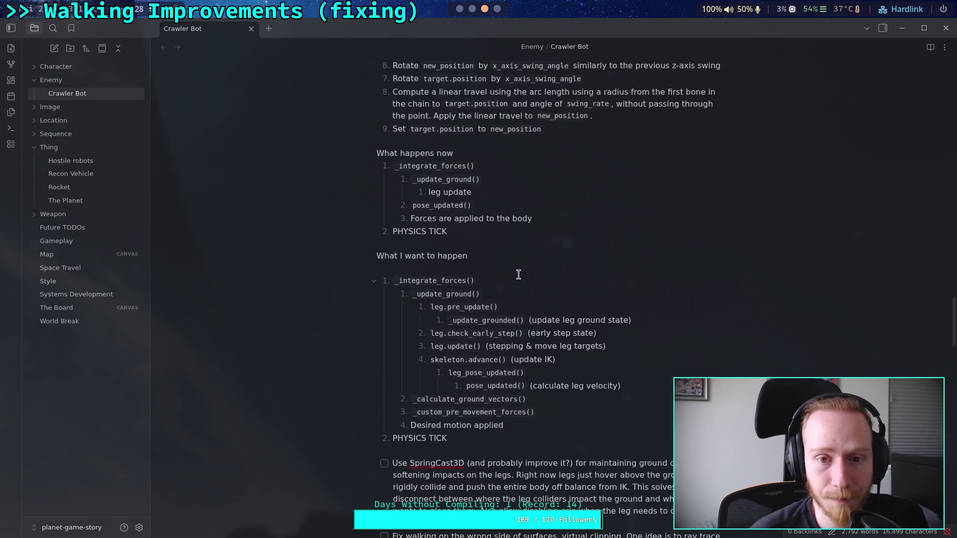
Move the caret around the PHYSICS TICK list and its SpringCast3D to-do item.
click(502, 370)
scroll(502, 370, down, 5)
click(463, 338)
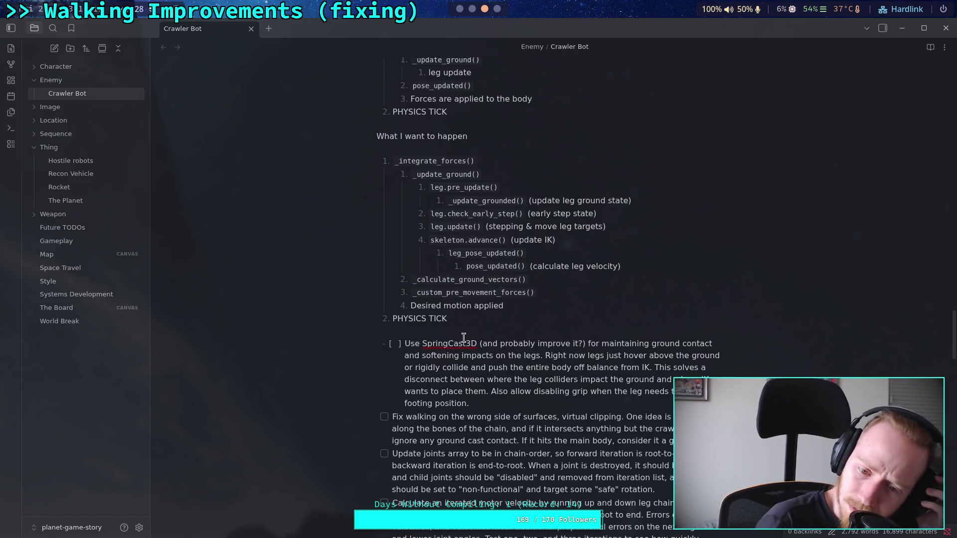
click(479, 331)
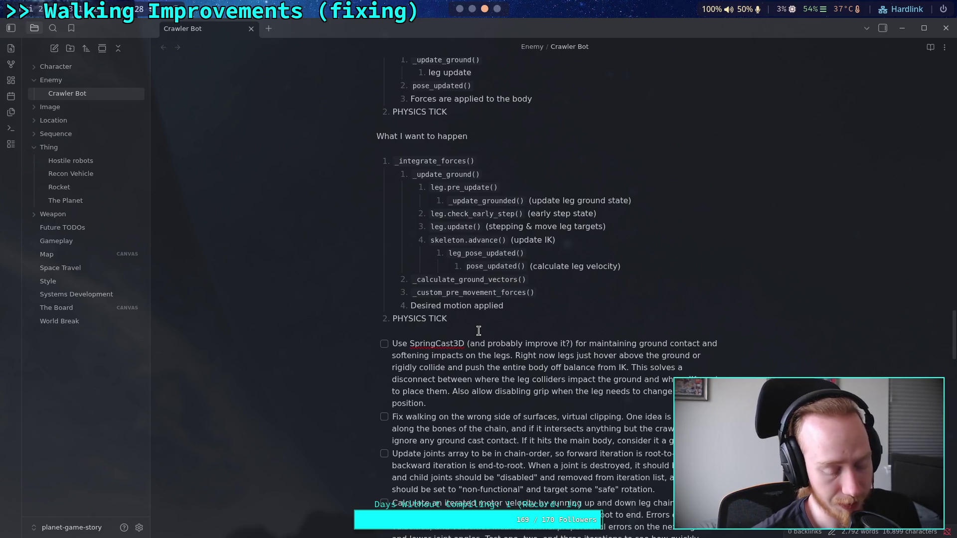
Scroll up to the Leg Target section, then return to the Godot script editor.
scroll(478, 331, up, 8)
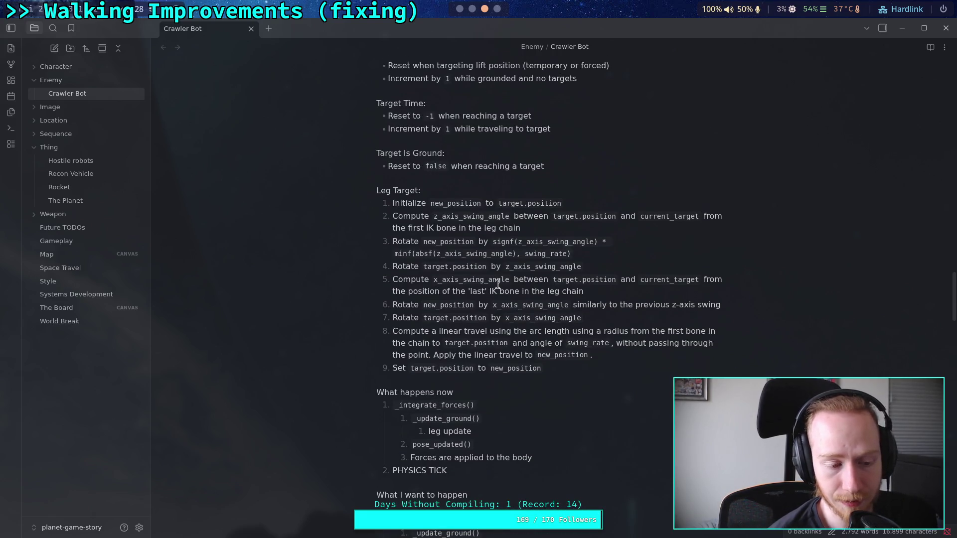
click(465, 382)
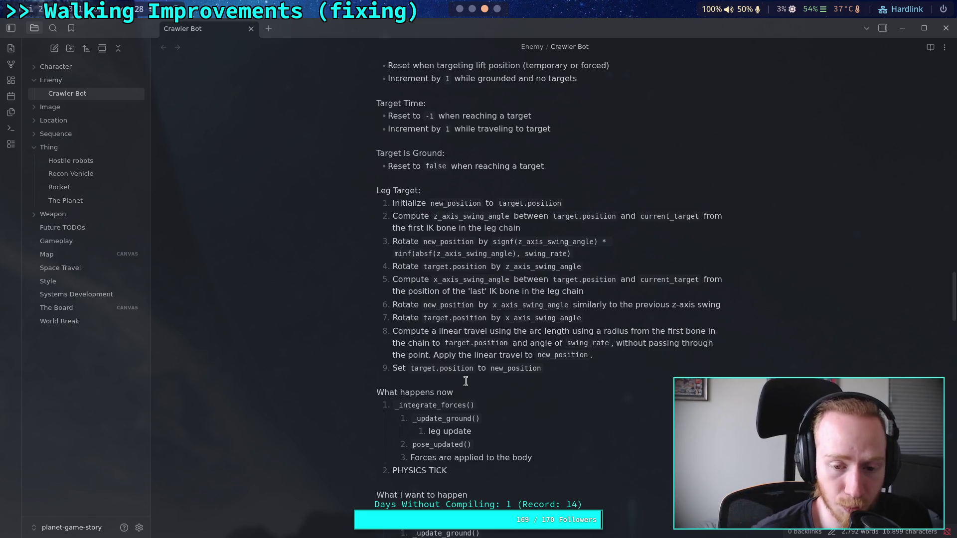
click(459, 9)
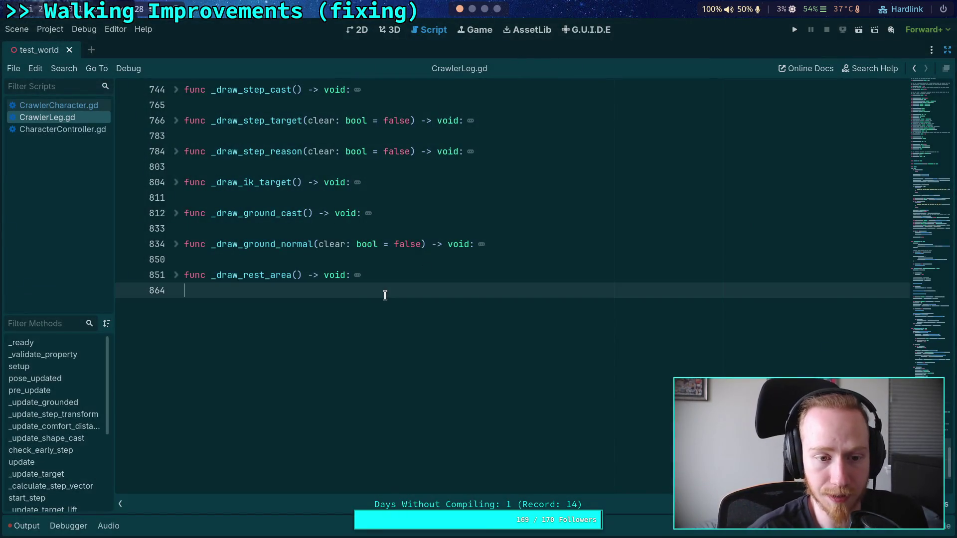
scroll(218, 352, up, 2)
click(217, 306)
scroll(219, 308, up, 2)
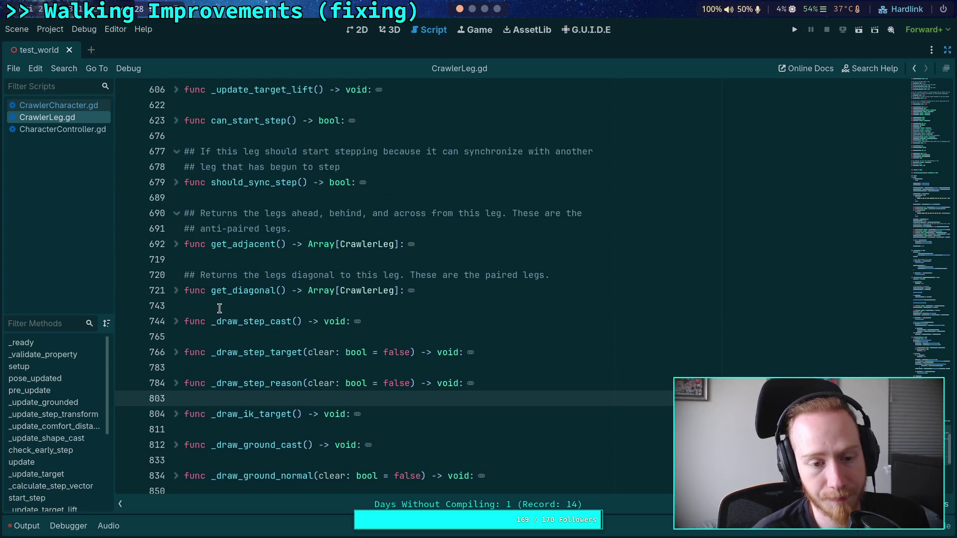
click(220, 307)
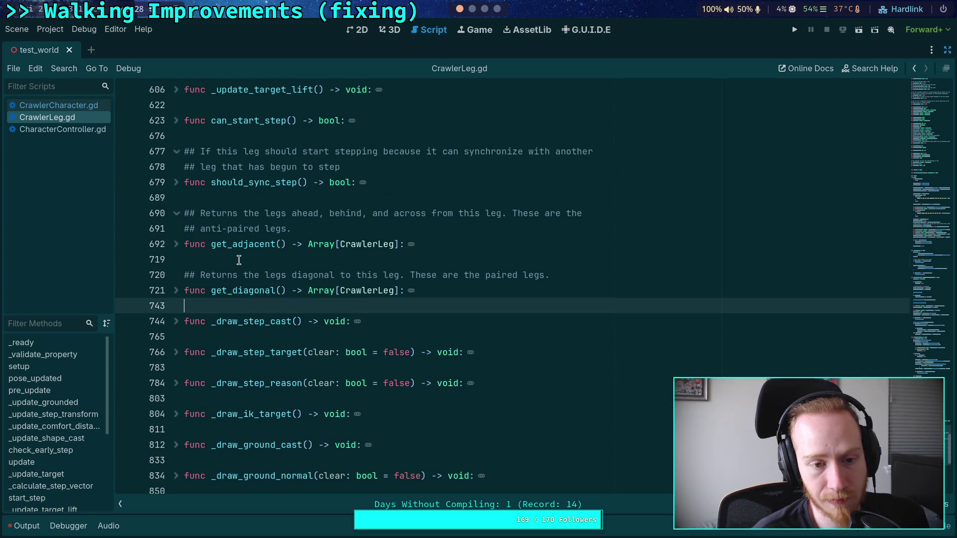
click(239, 260)
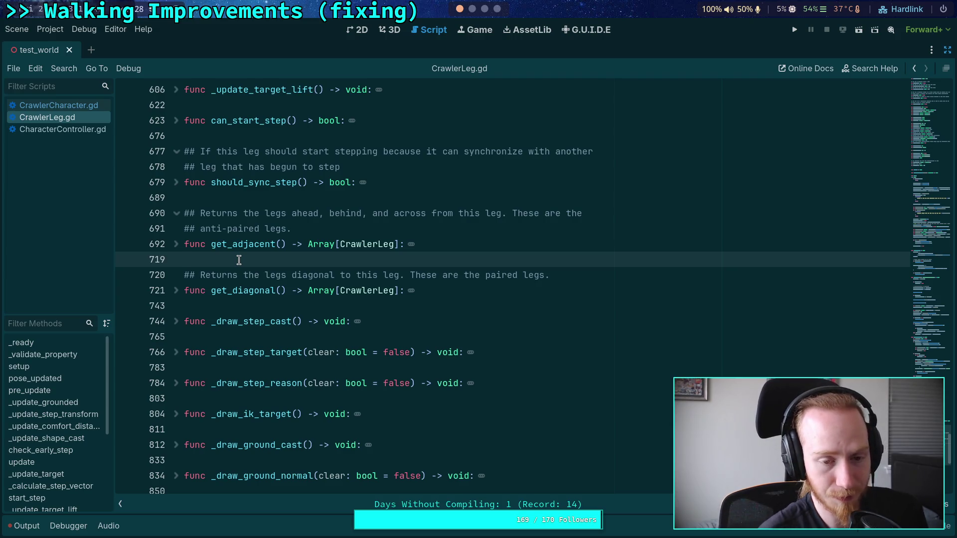
click(237, 200)
scroll(245, 216, up, 4)
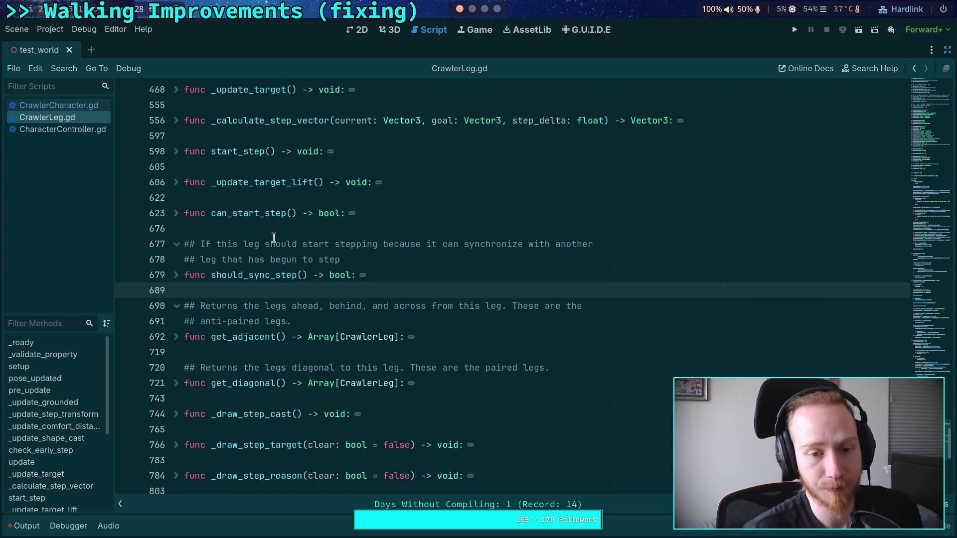
click(222, 319)
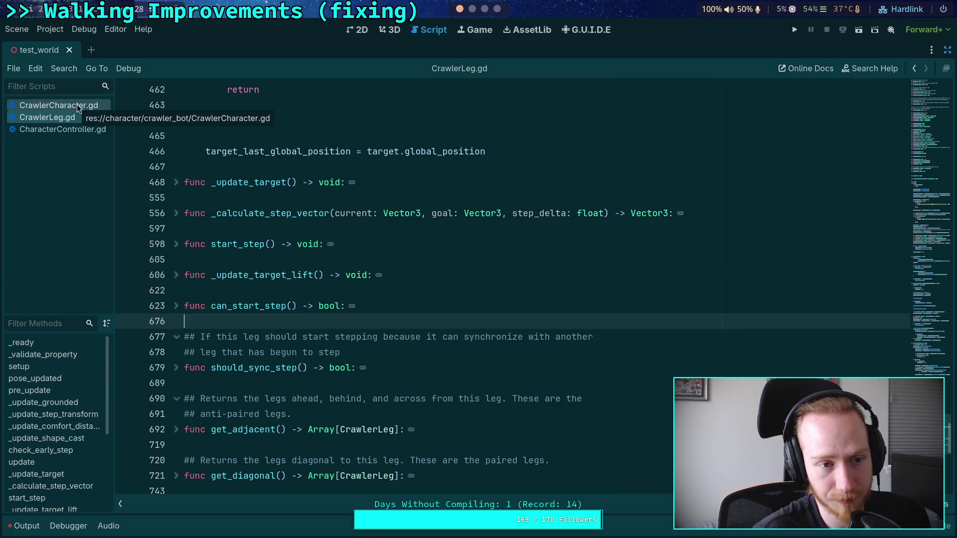
click(78, 108)
click(240, 255)
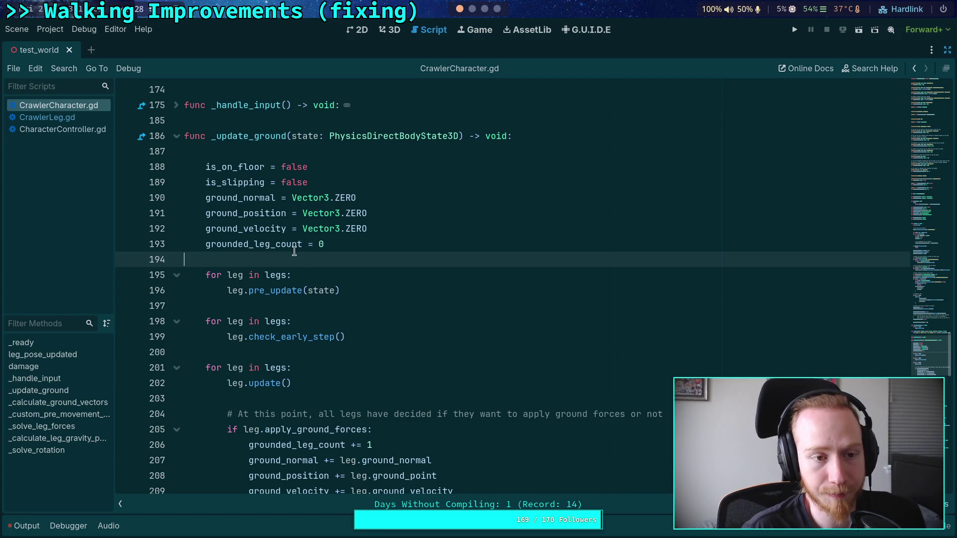
click(69, 118)
scroll(266, 257, up, 5)
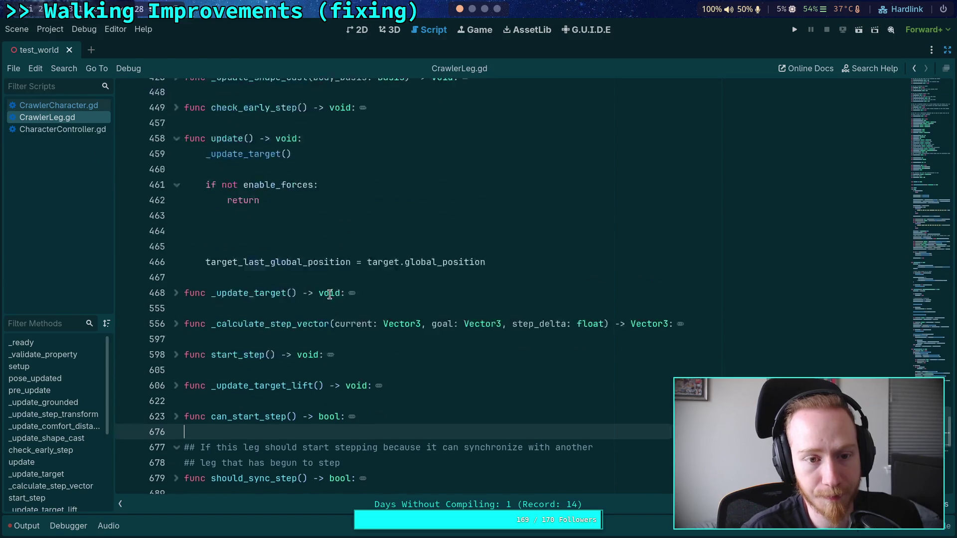
click(293, 352)
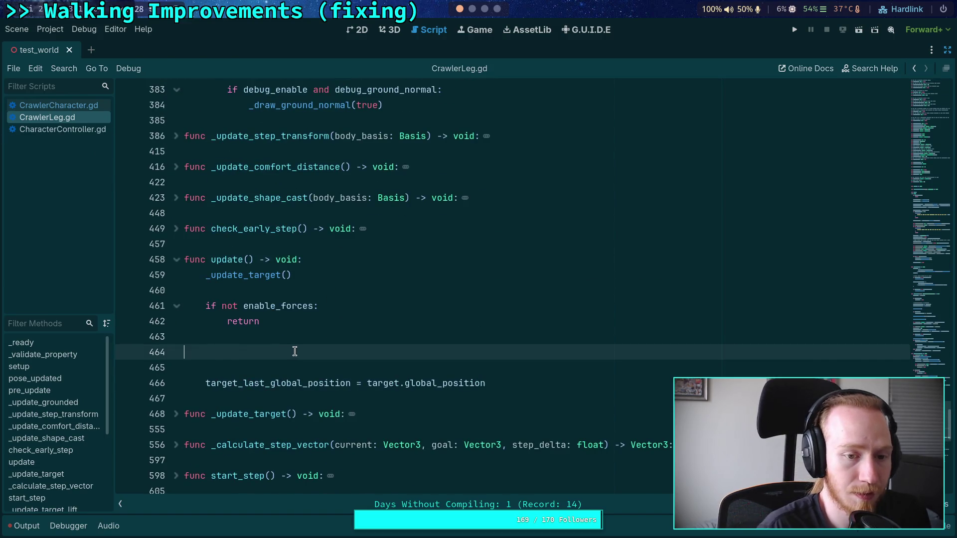
Remove the blank lines in update() and the enable_forces variable declaration.
key(BackSpace)
key(BackSpace)
scroll(293, 299, up, 5)
scroll(293, 296, up, 6)
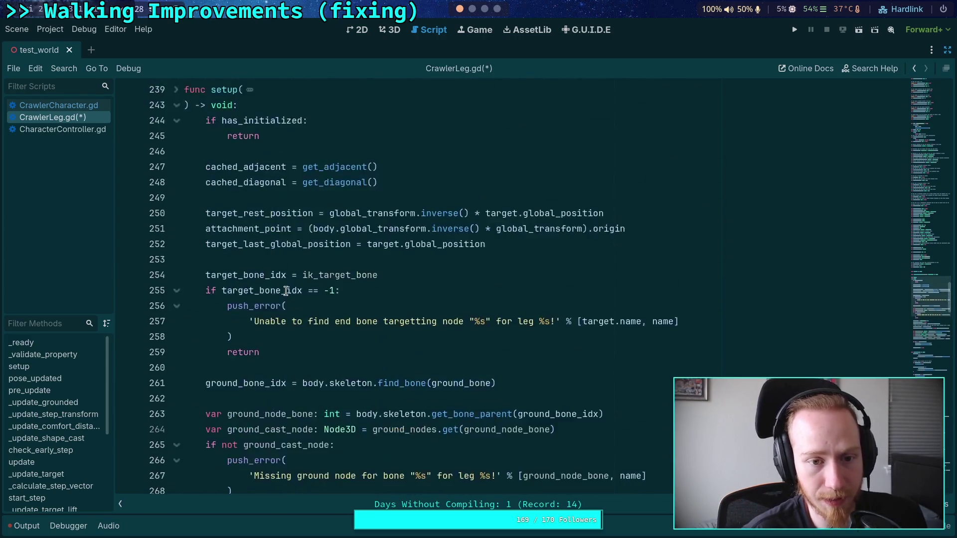
scroll(286, 291, up, 3)
click(367, 272)
key(shift+Up)
key(BackSpace)
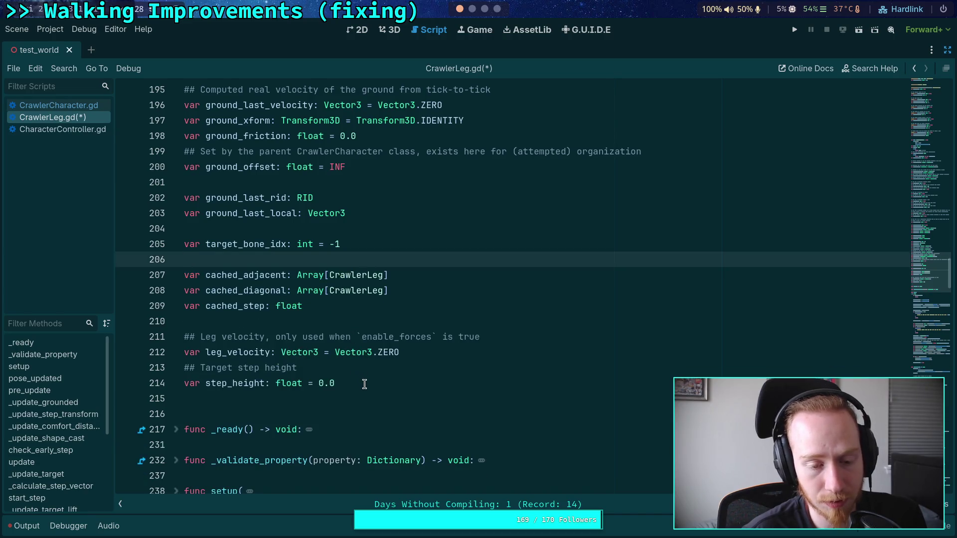
Delete the leg_velocity variable with its comment and save CrawlerLeg.gd.
drag(439, 352, 165, 342)
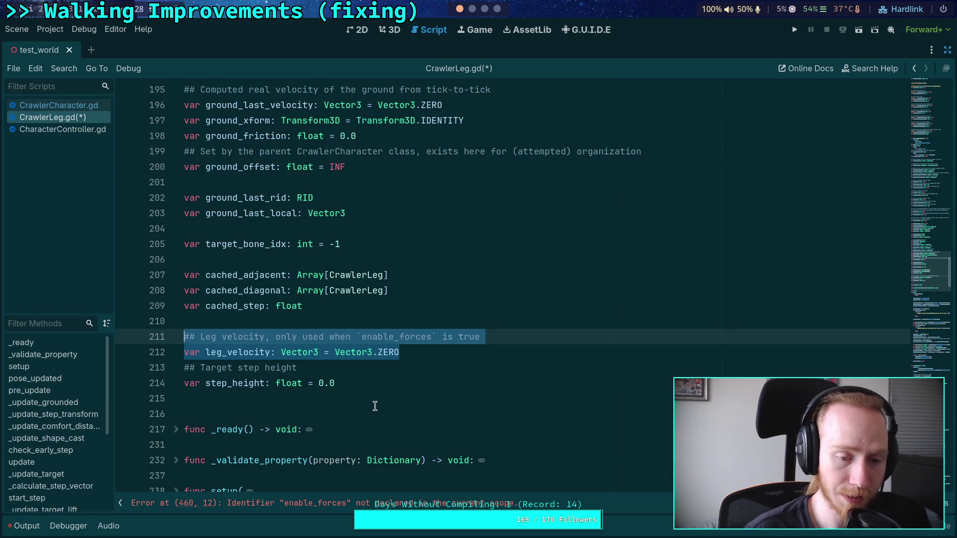
key(BackSpace)
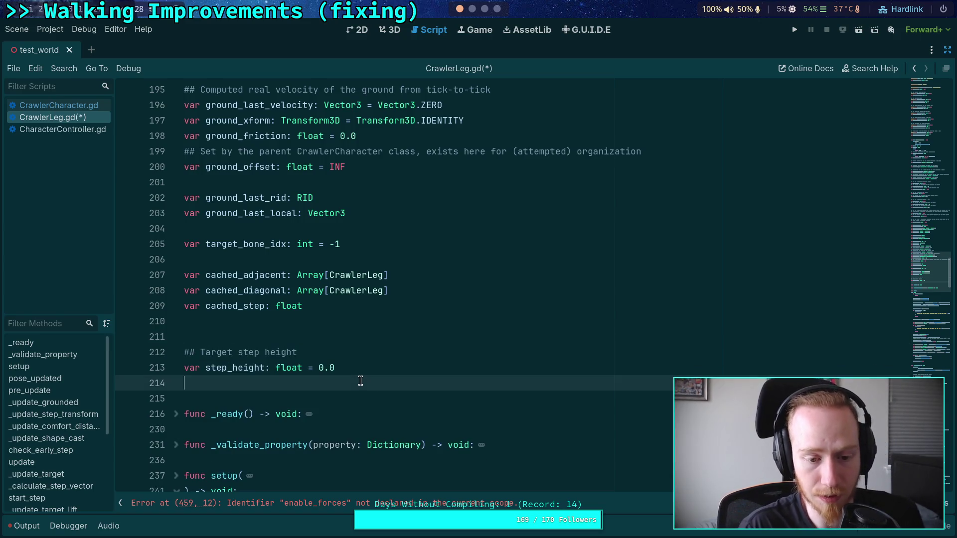
scroll(359, 380, down, 7)
scroll(344, 363, up, 3)
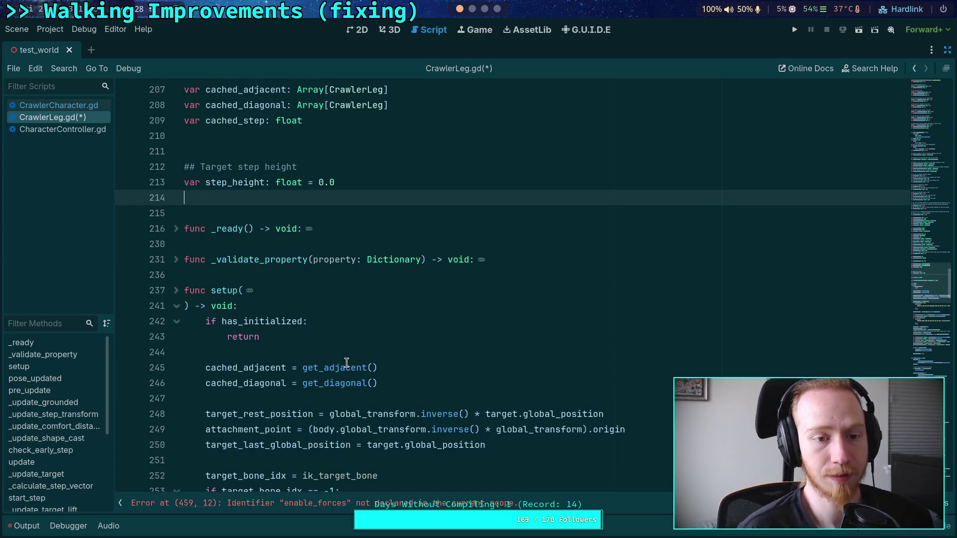
key(ctrl+s)
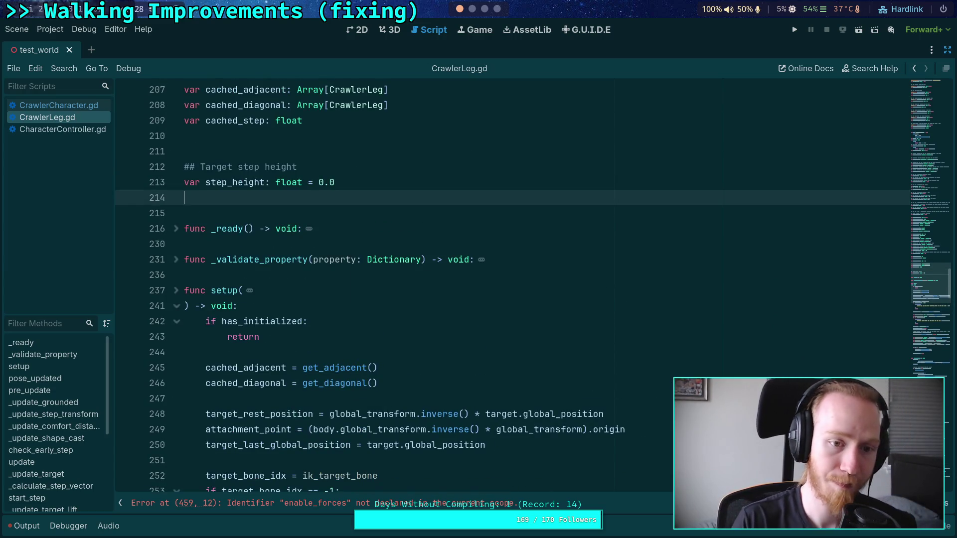
Jump to the enable_forces error at line 459 and select the if not enable_forces block.
scroll(425, 357, down, 3)
scroll(424, 357, down, 20)
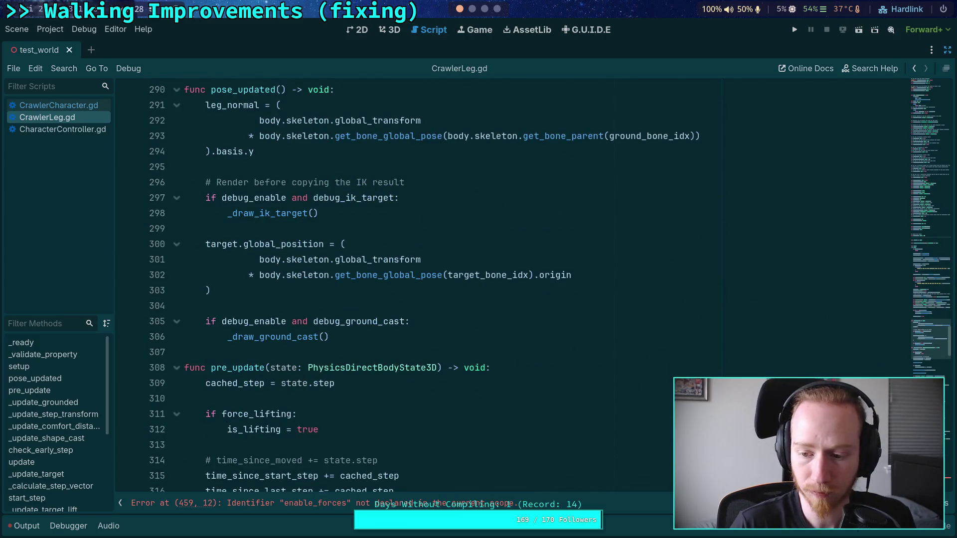
scroll(418, 327, down, 5)
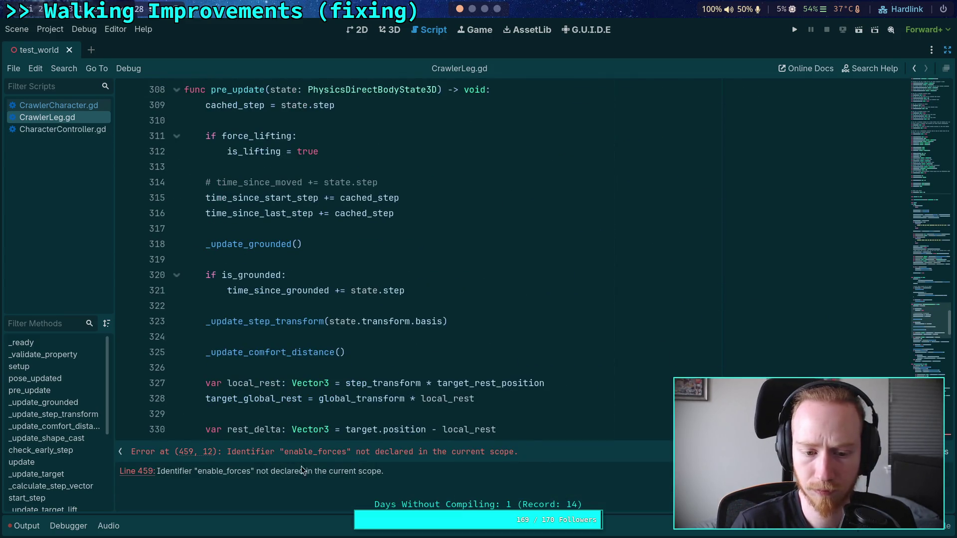
click(142, 471)
mouse_move(285, 275)
mouse_down()
mouse_move(242, 276)
mouse_move(290, 242)
mouse_up()
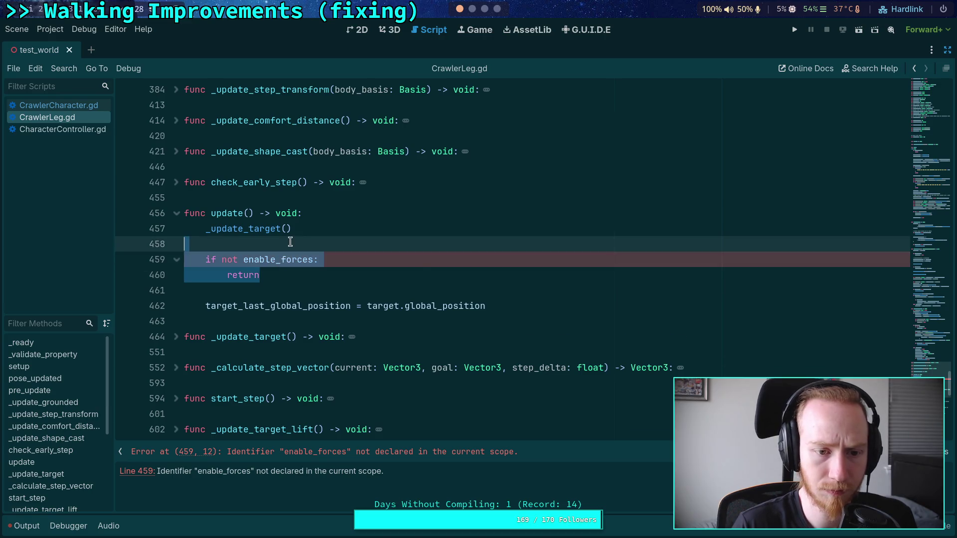
Delete the if not enable_forces check and its return from update().
key(Delete)
key(Delete)
click(526, 365)
scroll(528, 363, up, 1)
scroll(485, 344, up, 20)
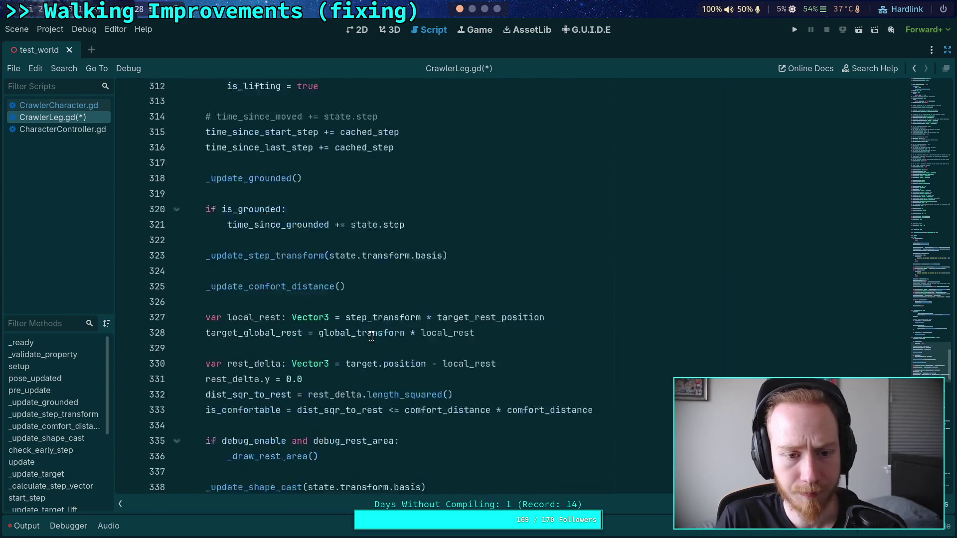
scroll(371, 336, up, 20)
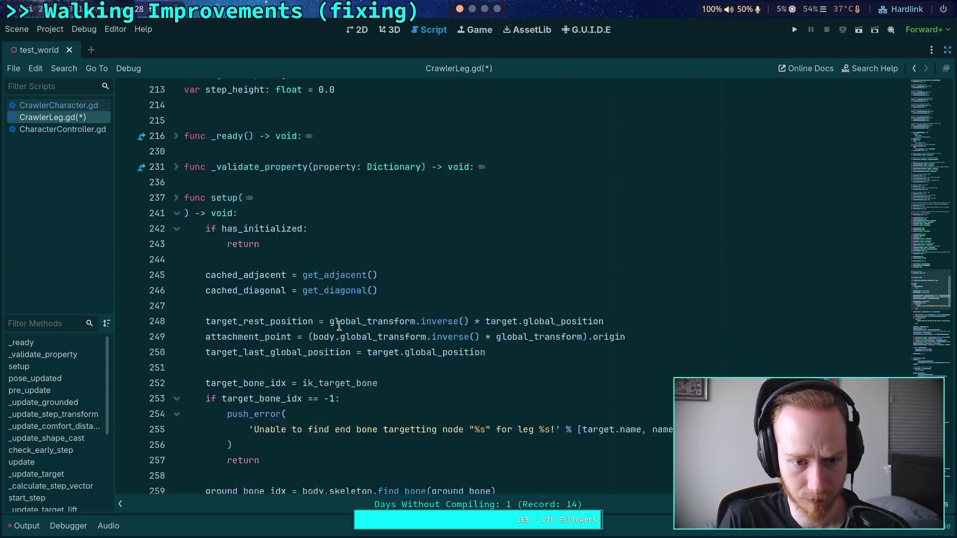
scroll(339, 325, up, 1)
Expand and re-collapse _validate_property, then fold the setup function.
click(177, 198)
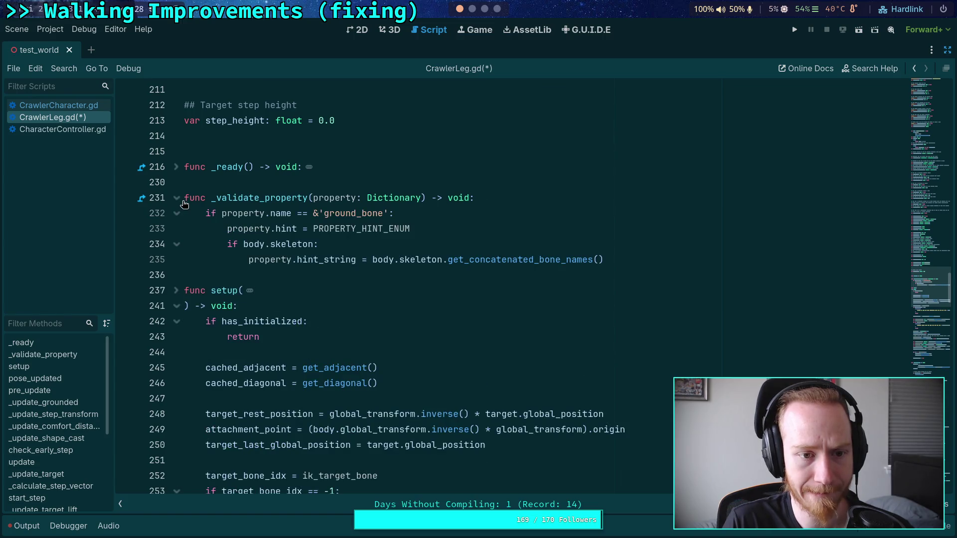
click(177, 198)
scroll(267, 296, down, 10)
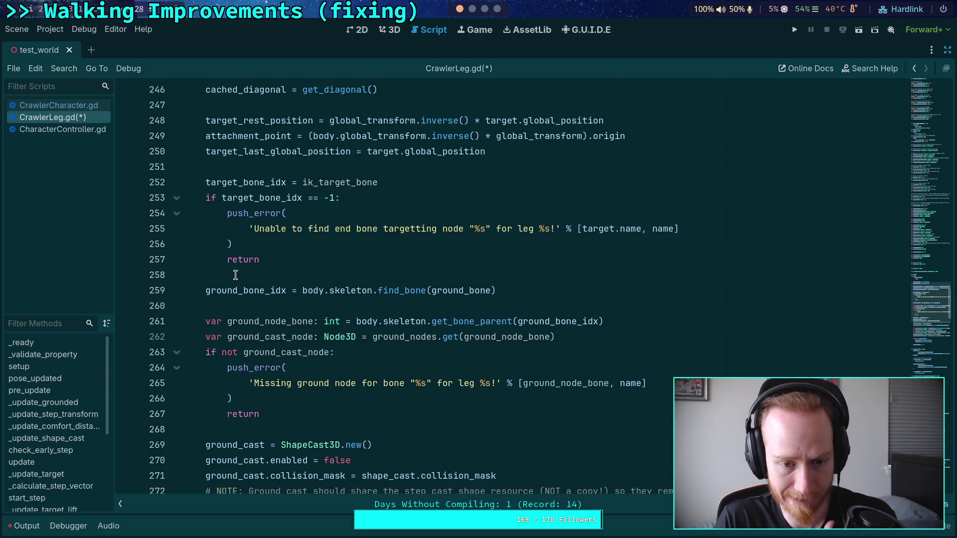
scroll(242, 271, up, 4)
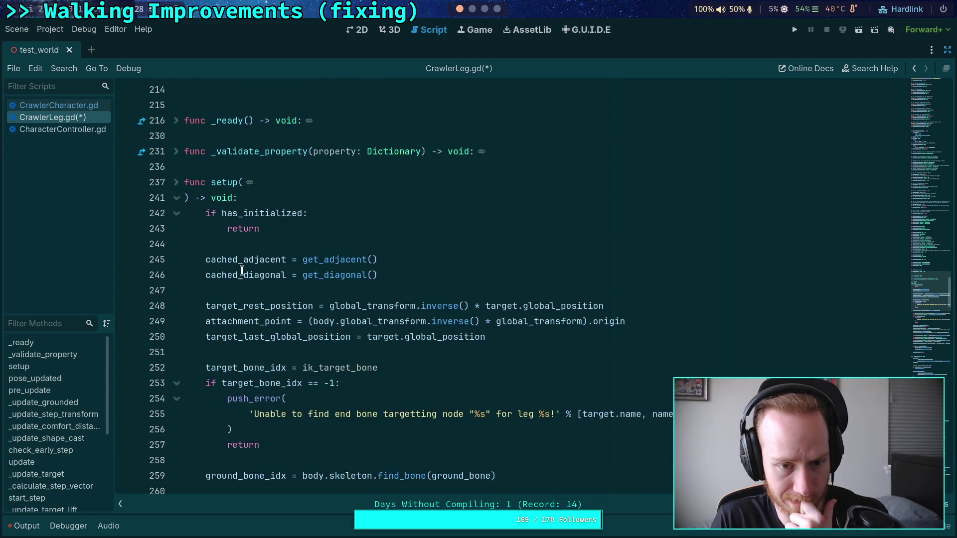
scroll(242, 270, up, 1)
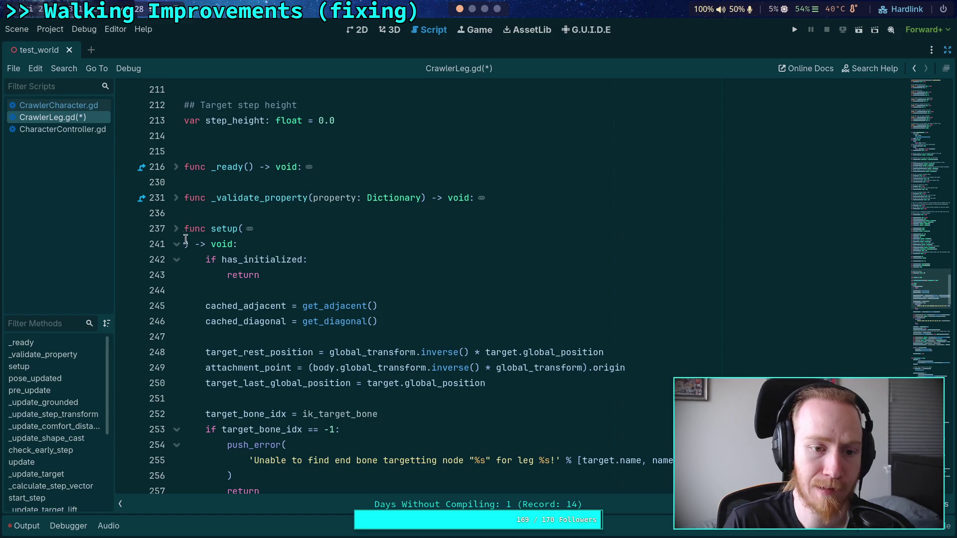
click(185, 244)
scroll(187, 254, down, 5)
scroll(327, 305, up, 2)
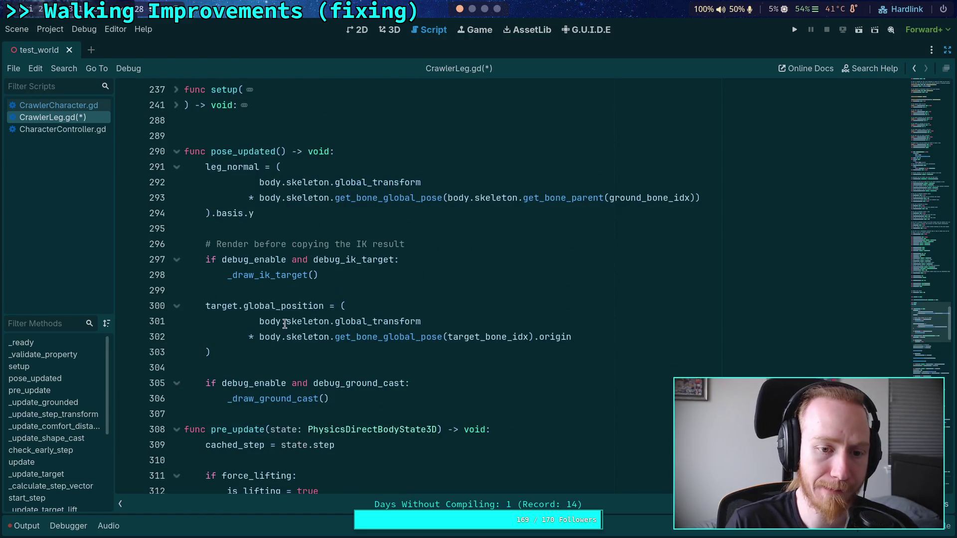
click(278, 355)
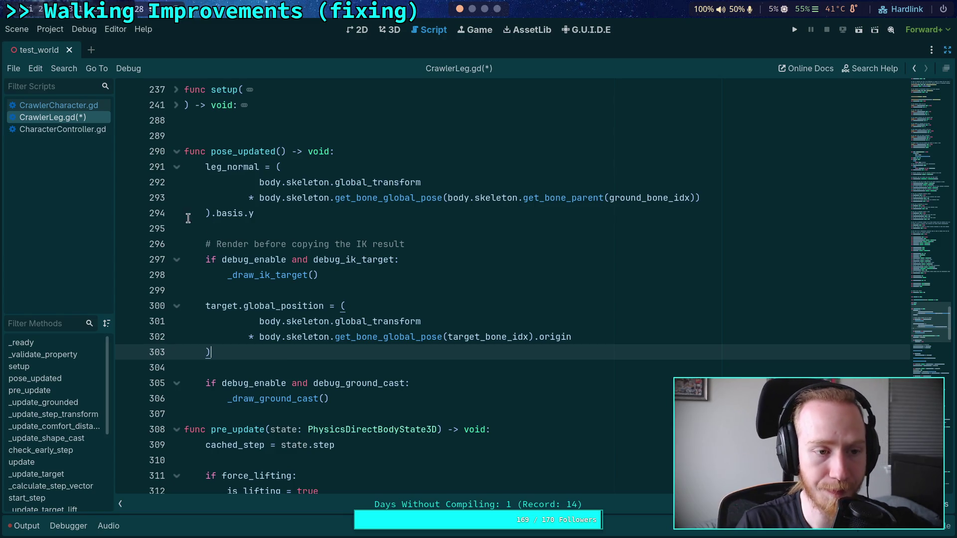
Fold, unfold and re-fold pre_update in CrawlerLeg.gd to review its body.
scroll(328, 317, down, 10)
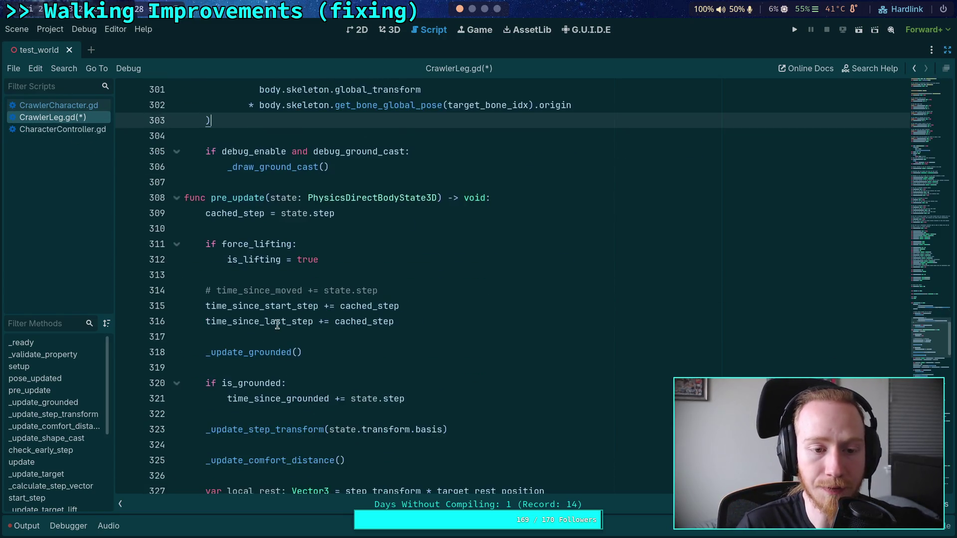
scroll(181, 110, up, 2)
click(178, 106)
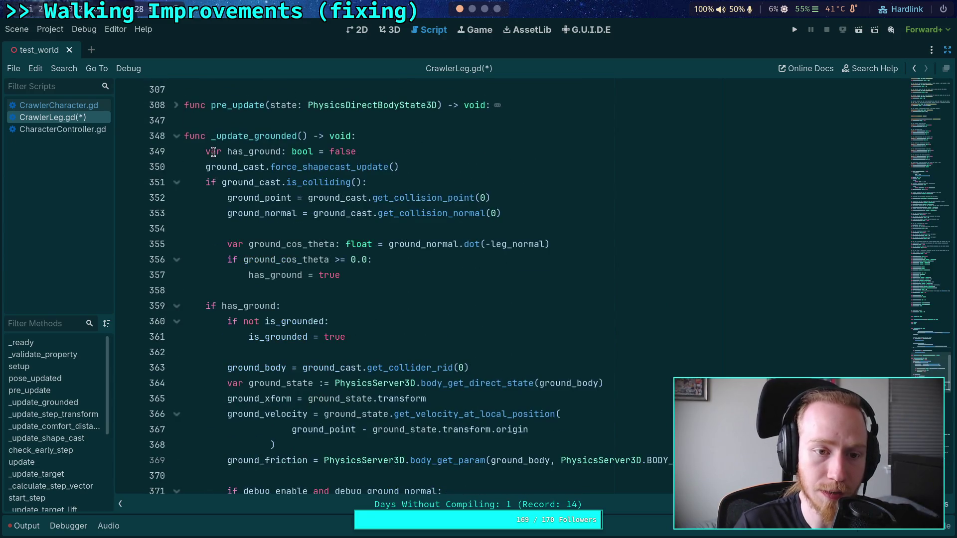
mouse_move(245, 211)
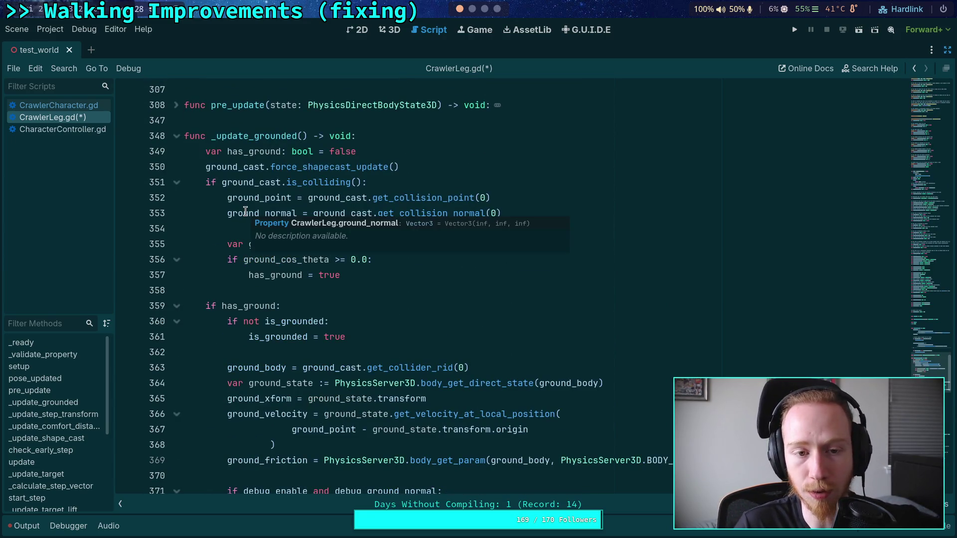
click(178, 107)
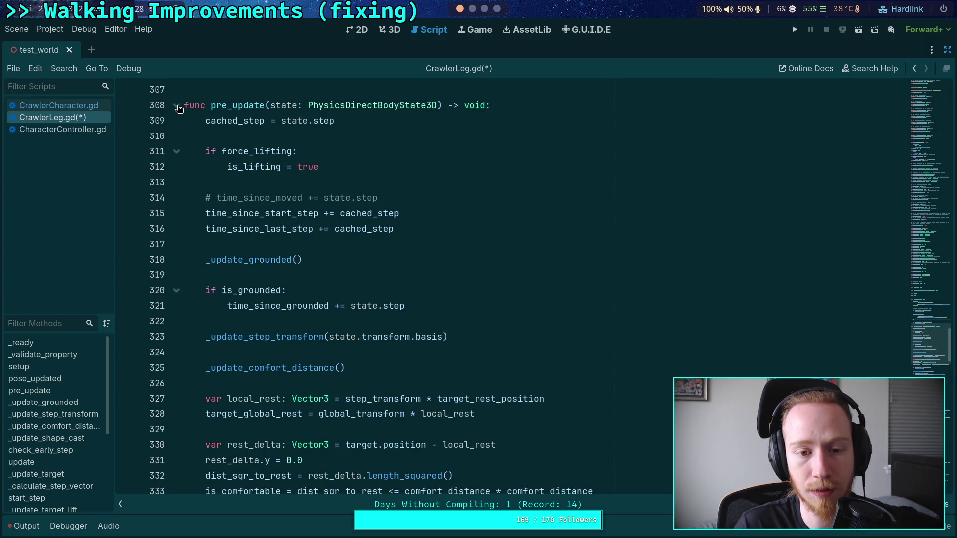
click(178, 106)
mouse_move(258, 258)
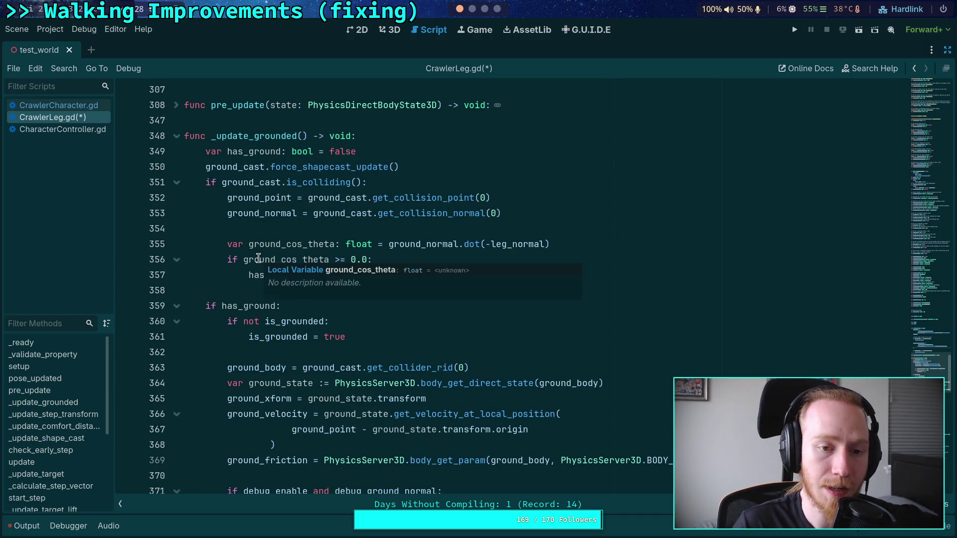
click(213, 292)
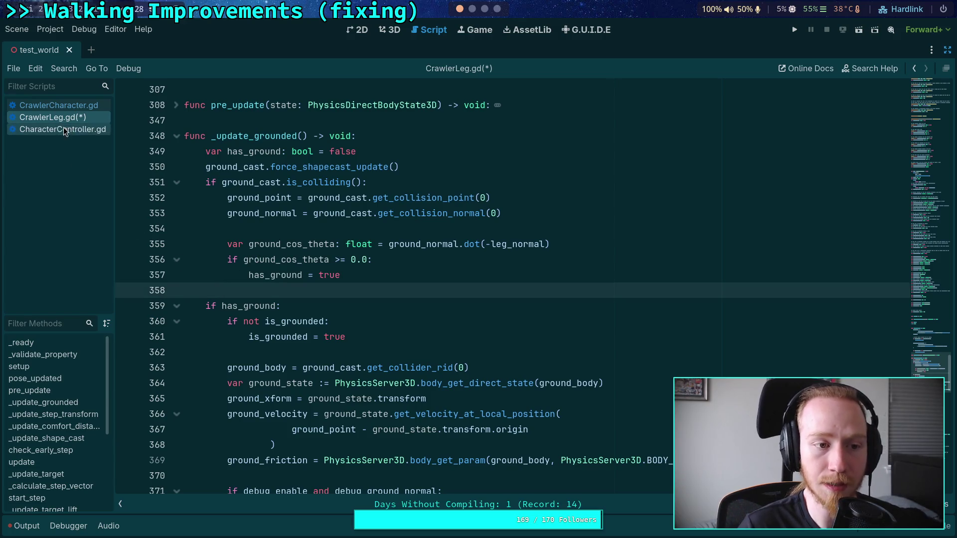
In CrawlerCharacter.gd, select the skeleton.advance line and the three leg update loops.
click(79, 106)
scroll(321, 287, down, 2)
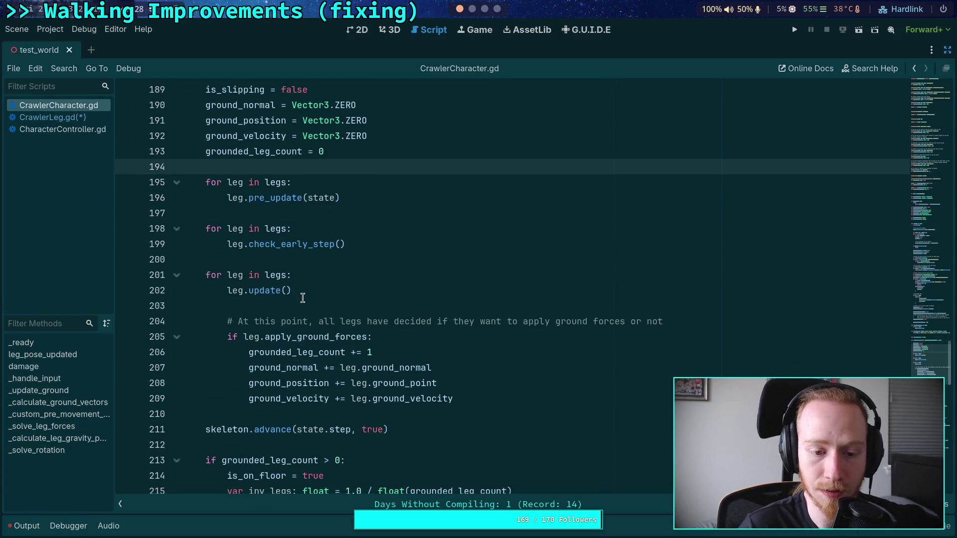
scroll(301, 297, down, 1)
drag(406, 391, 206, 380)
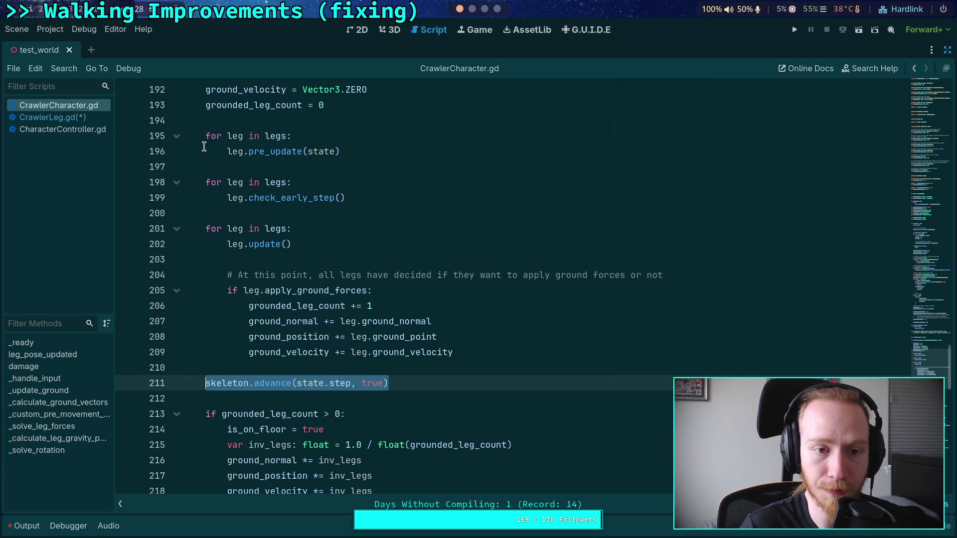
drag(205, 138, 310, 237)
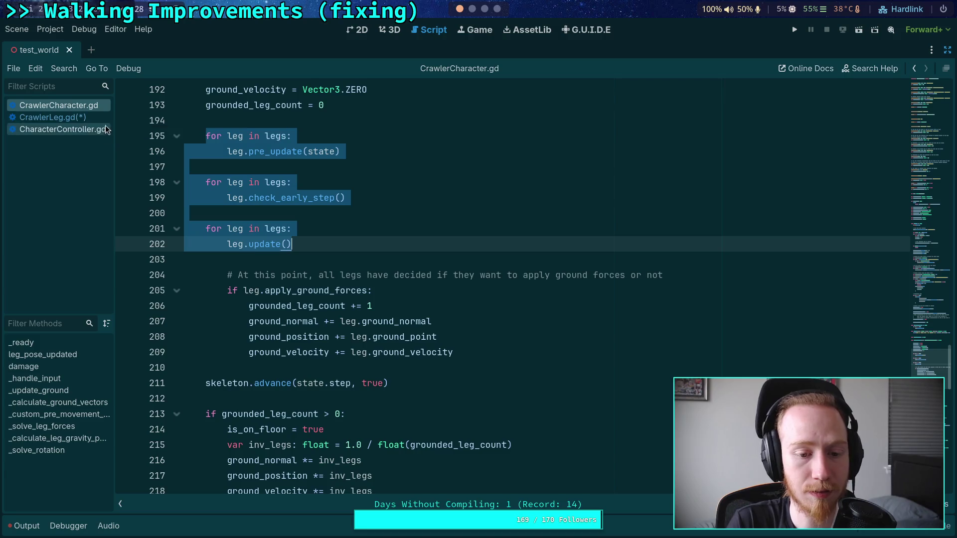
Glance at CharacterController.gd, then return to CrawlerCharacter.gd's leg setup and IK code.
click(68, 130)
scroll(290, 282, up, 5)
scroll(290, 282, up, 10)
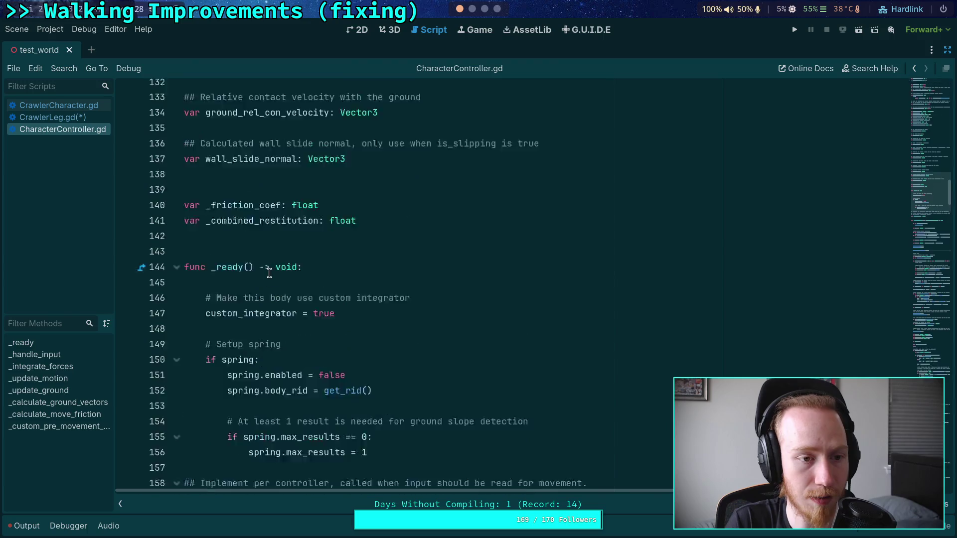
click(60, 107)
scroll(331, 269, up, 17)
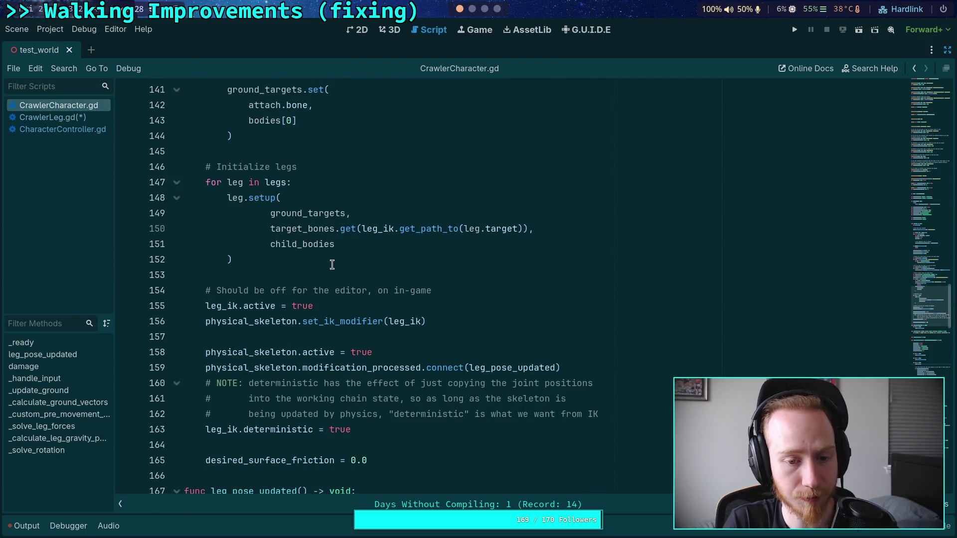
double_click(496, 367)
mouse_move(554, 367)
mouse_down()
mouse_move(263, 355)
mouse_move(204, 369)
mouse_up()
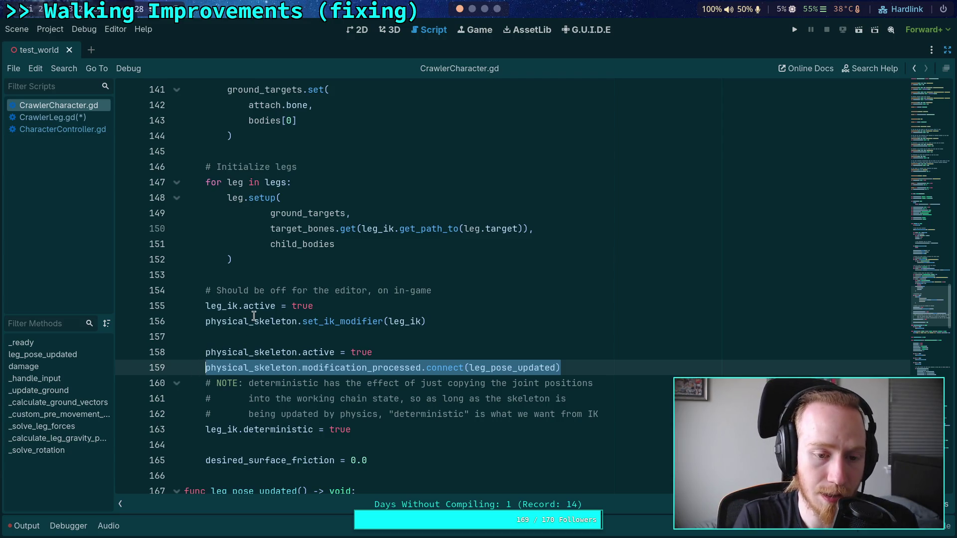
click(215, 332)
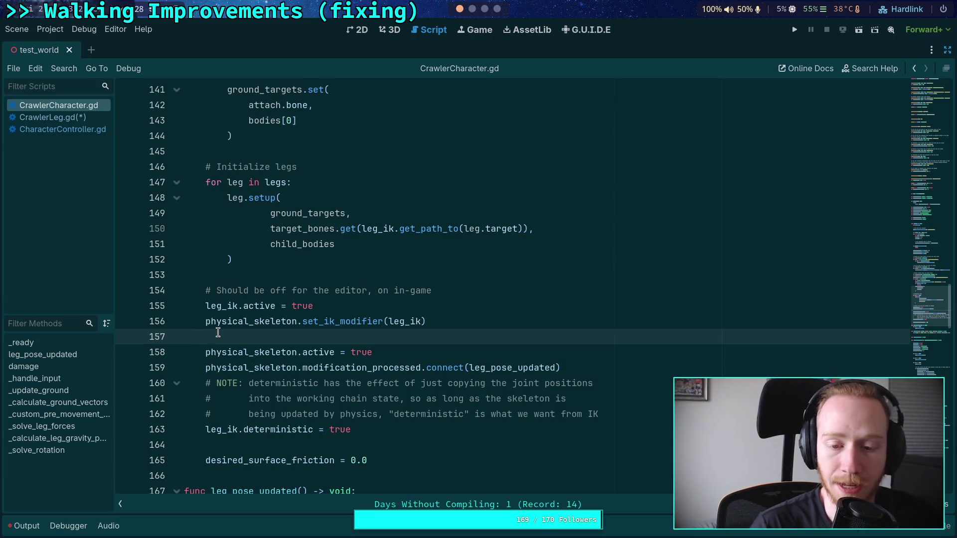
double_click(518, 370)
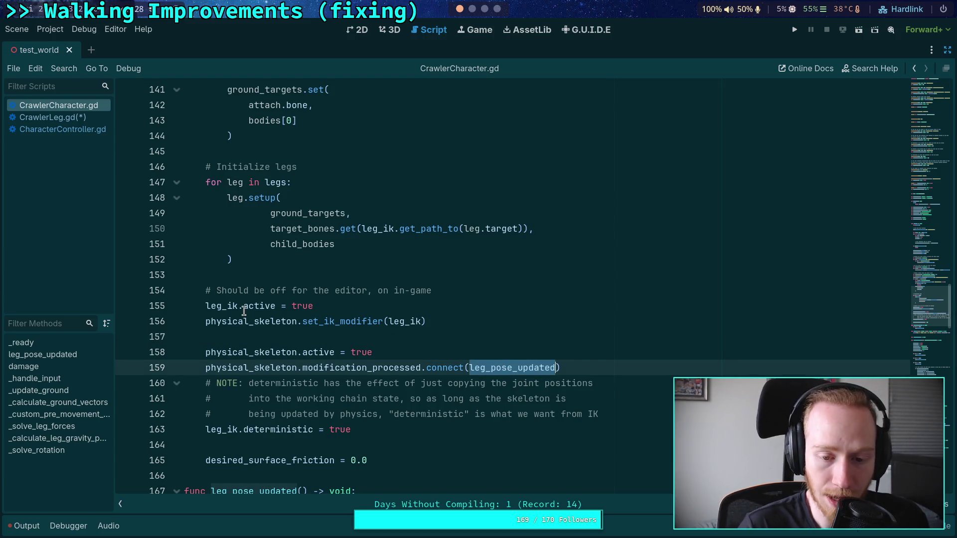
scroll(312, 342, down, 2)
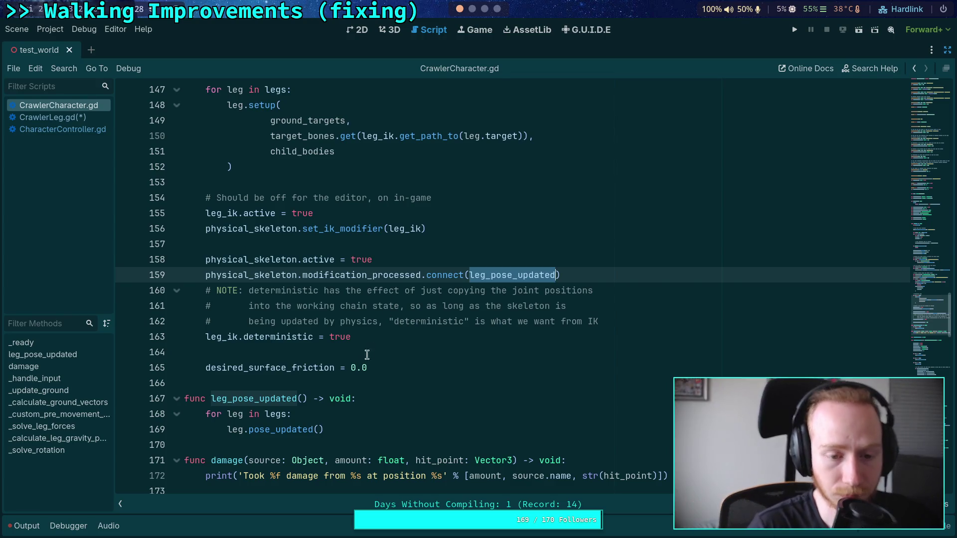
click(398, 354)
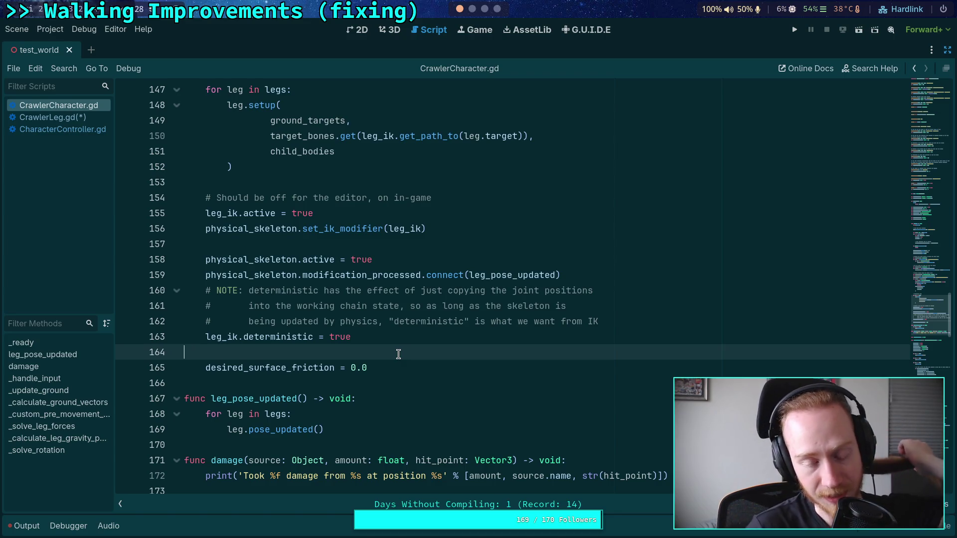
double_click(405, 228)
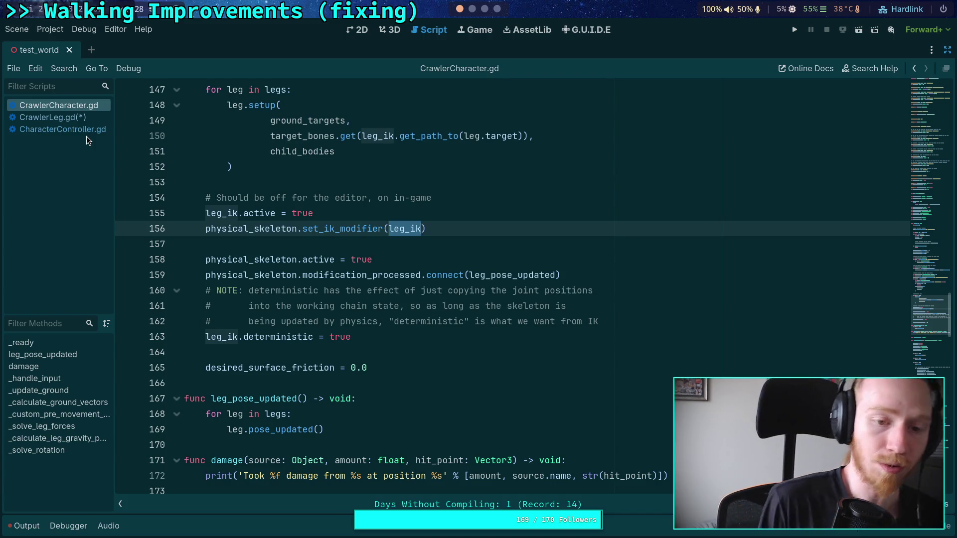
double_click(514, 274)
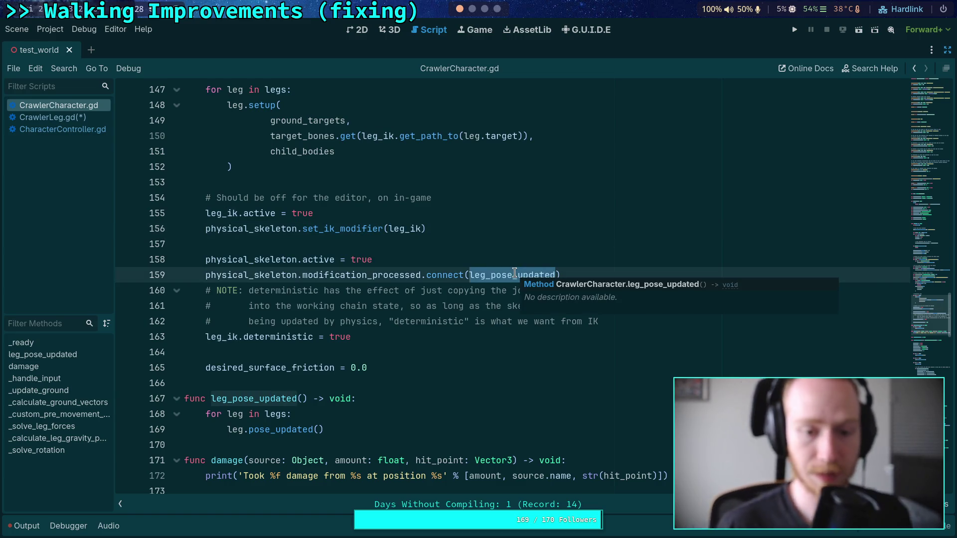
scroll(474, 278, down, 3)
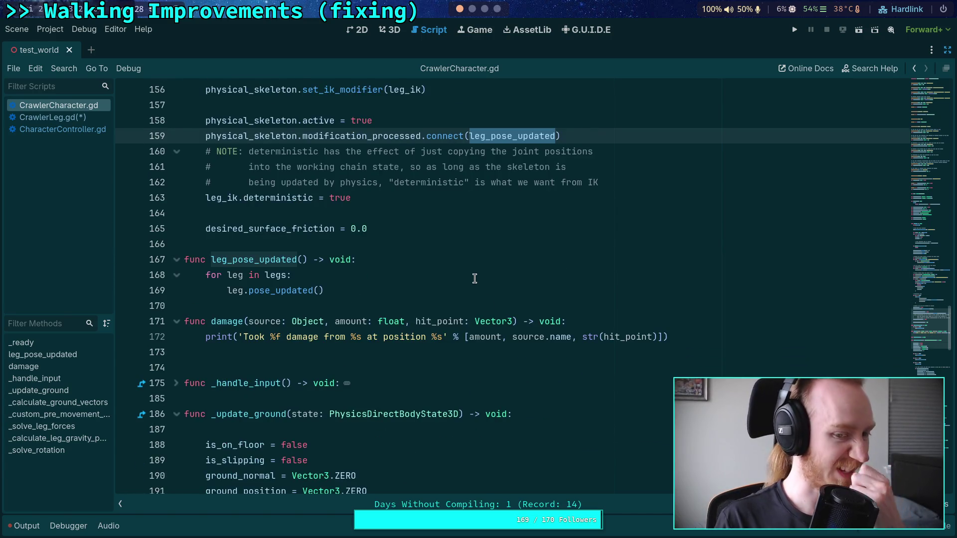
scroll(379, 306, down, 3)
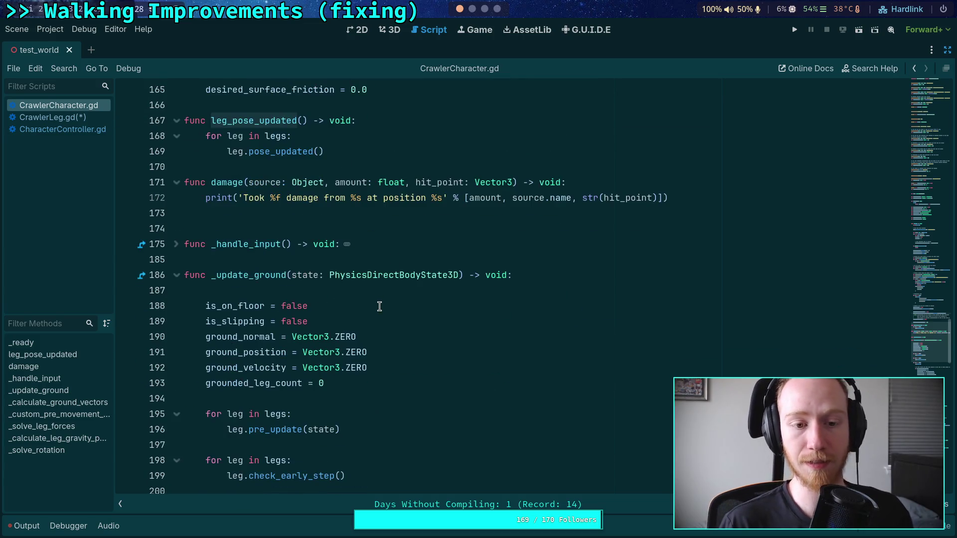
Move skeleton.advance(state.step, true) up to line 195, above the leg for-loops in _update_ground.
scroll(174, 297, down, 3)
click(369, 262)
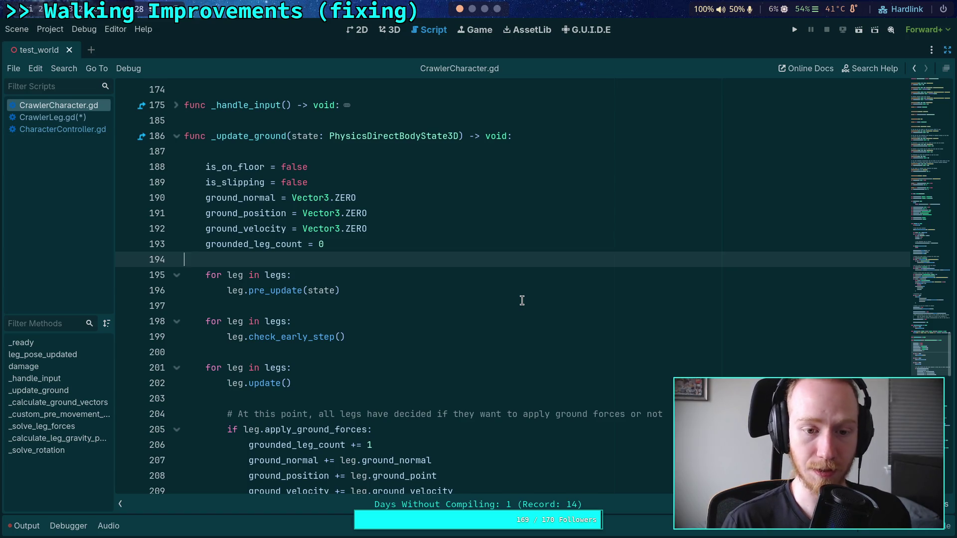
key(Return)
key(Return)
key(Up)
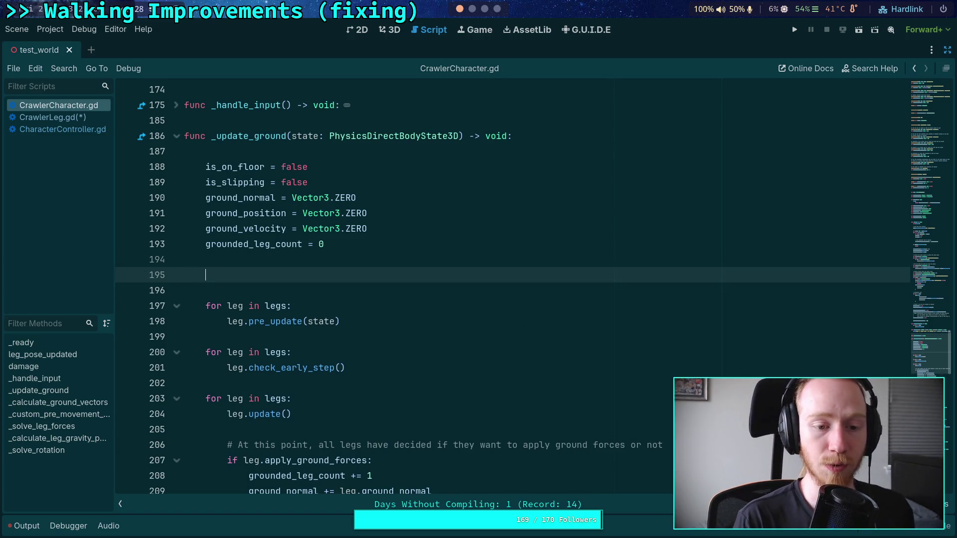
scroll(301, 301, down, 9)
click(307, 305)
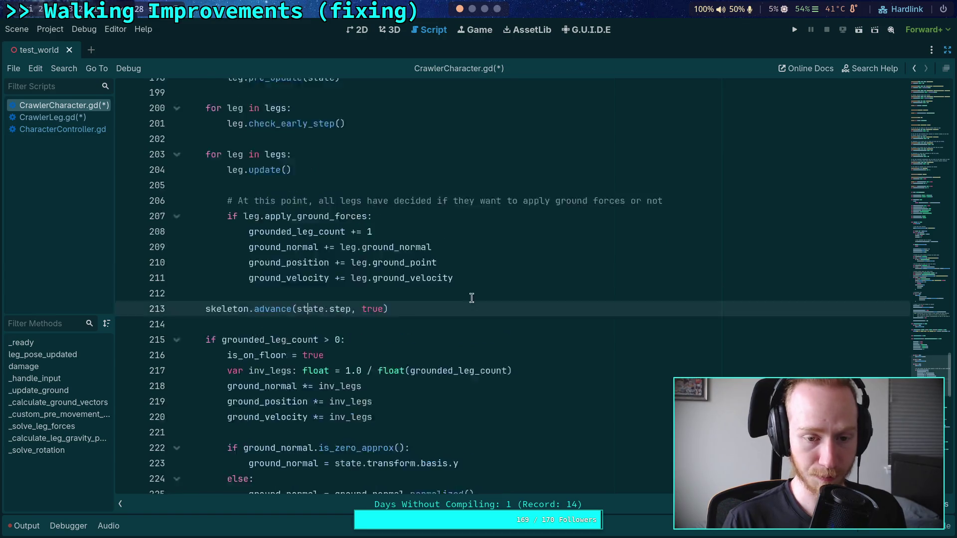
scroll(476, 301, up, 3)
key(alt+Up)
key(alt+Up)
key(alt+Up)
key(alt+Up)
key(alt+Up)
key(alt+Up)
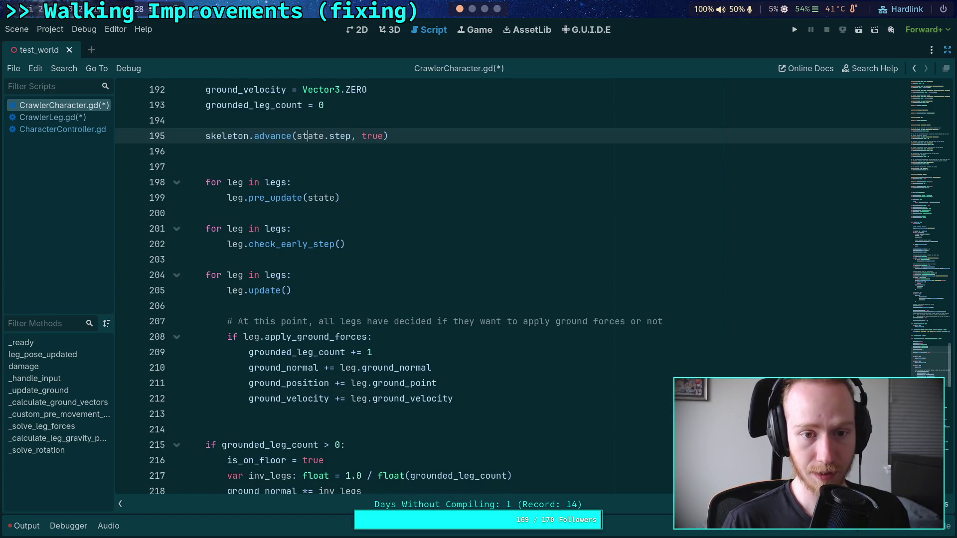
scroll(378, 269, up, 3)
click(381, 263)
Add comments '# This kicks off several callbacks' and step 1 'Matches skeleton pose to physical joints'.
key(Return)
text(# )
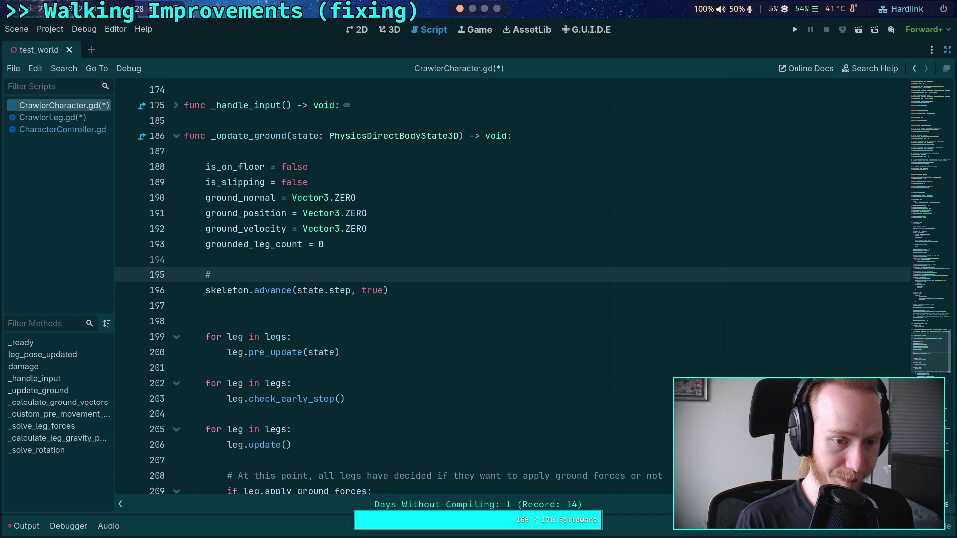
text(This)
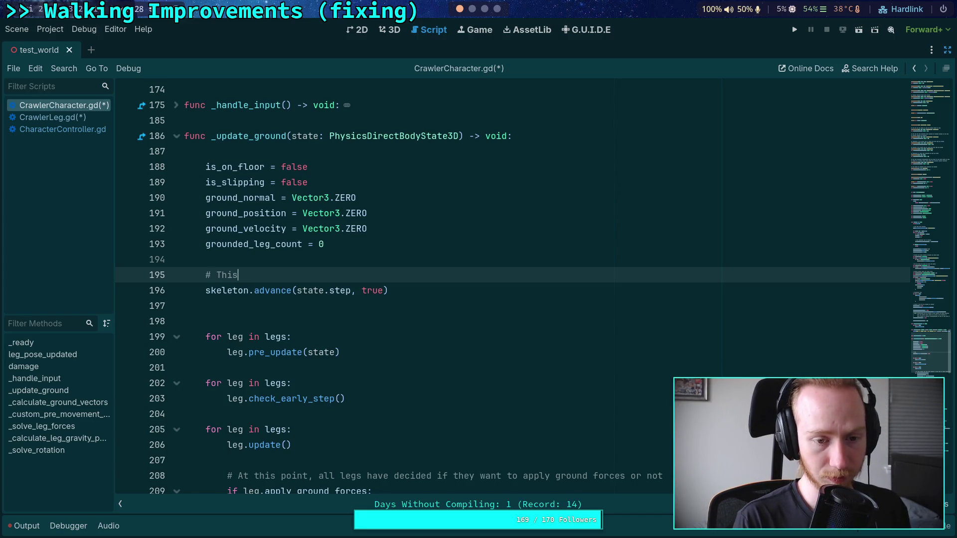
text( kicks off )
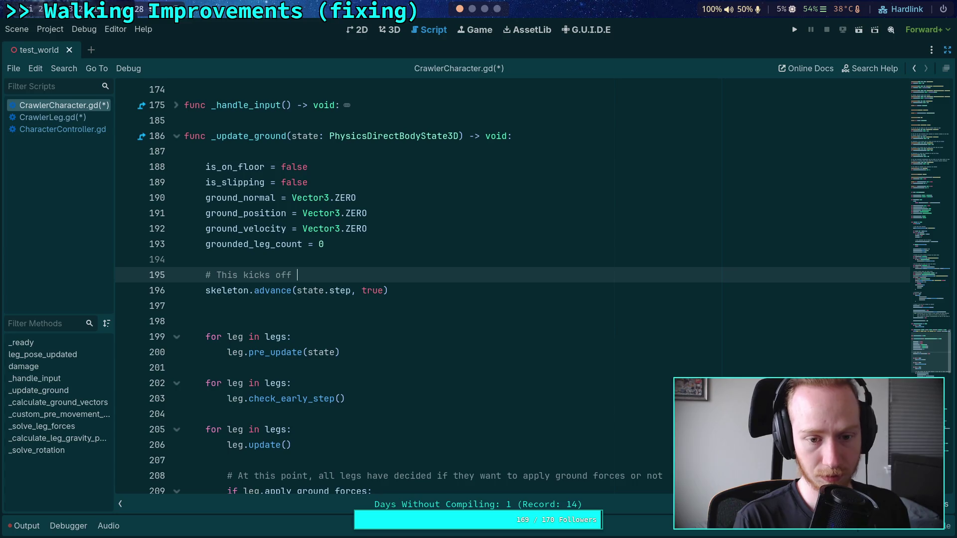
text(several )
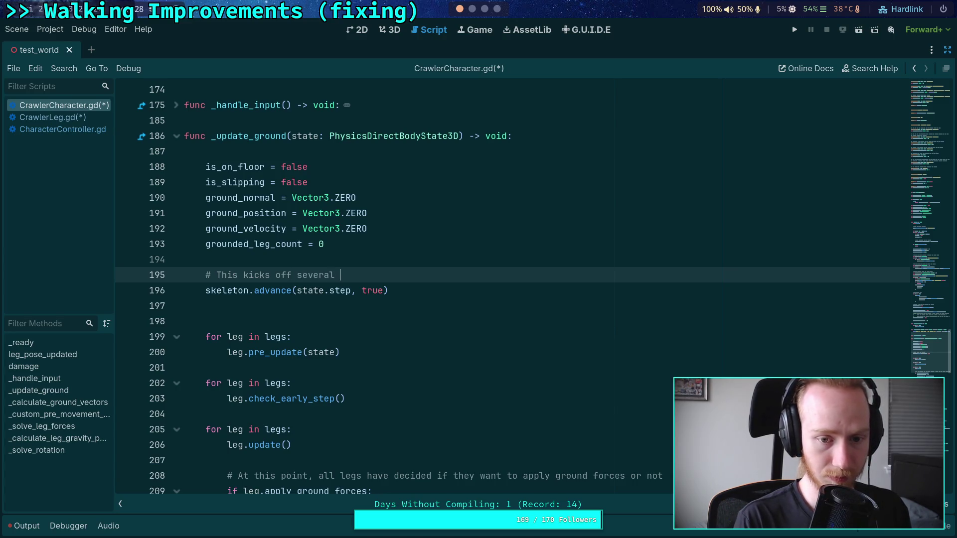
text(callbacks:)
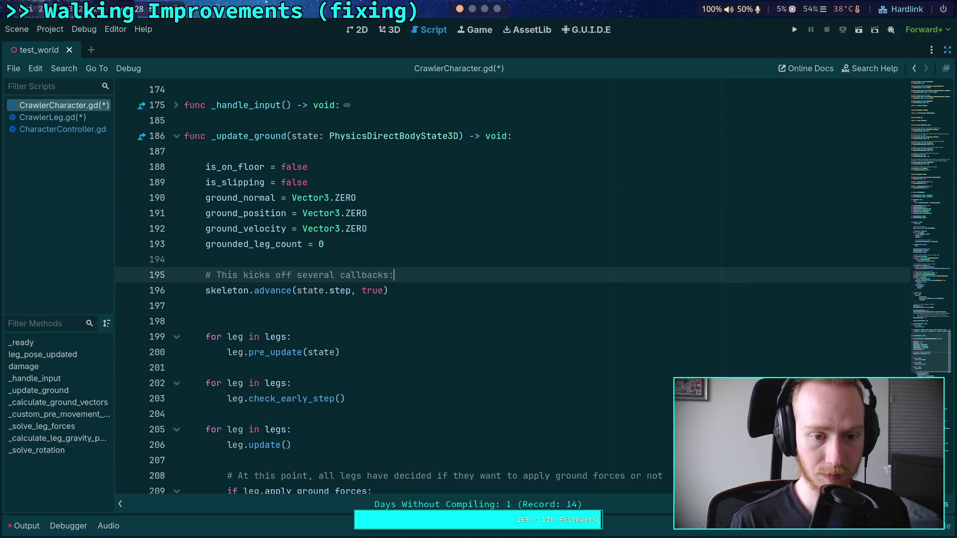
key(Return)
text(# 1.)
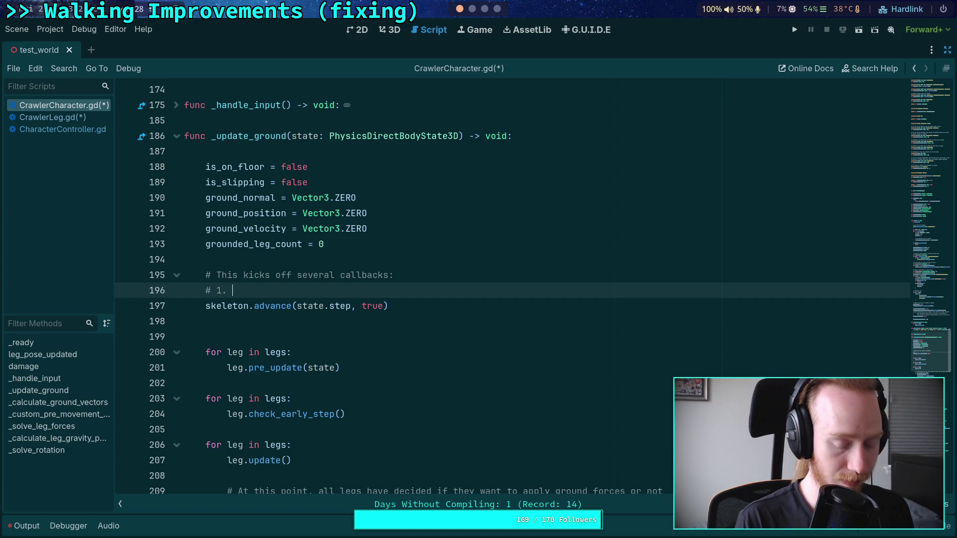
text(Matches skeleton pose to )
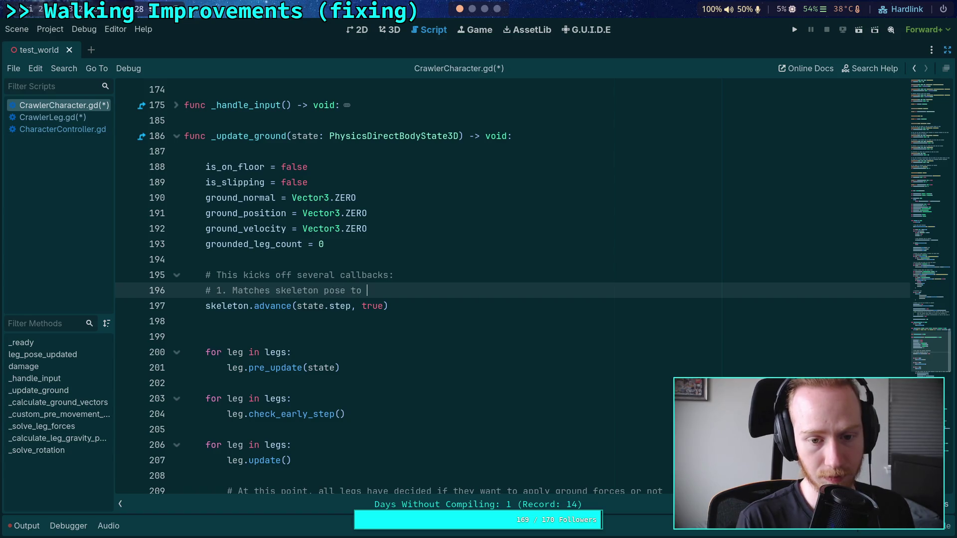
text(physical )
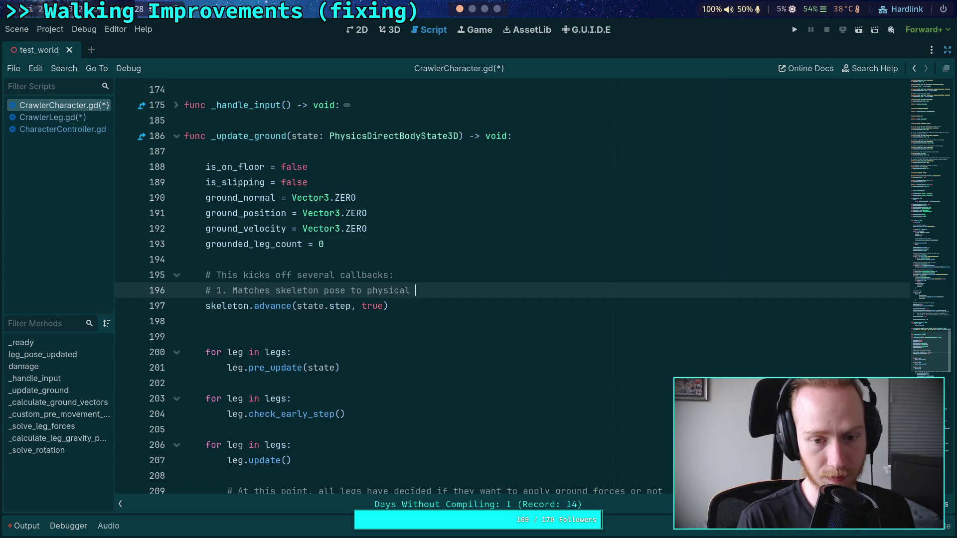
text(joints)
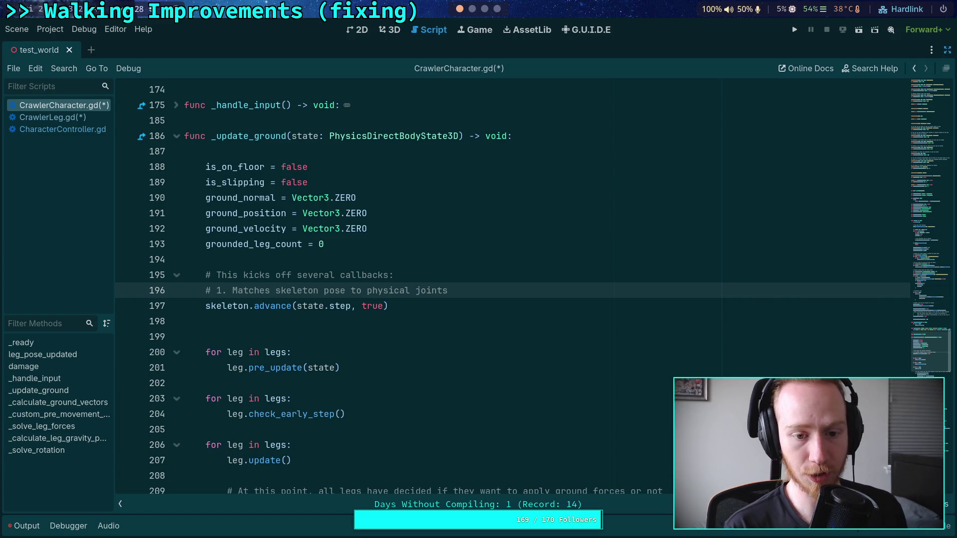
Add comment step 2: calls update_legs(), which provides the current pose and calculates new targets.
key(Return)
text(#.)
text(2.)
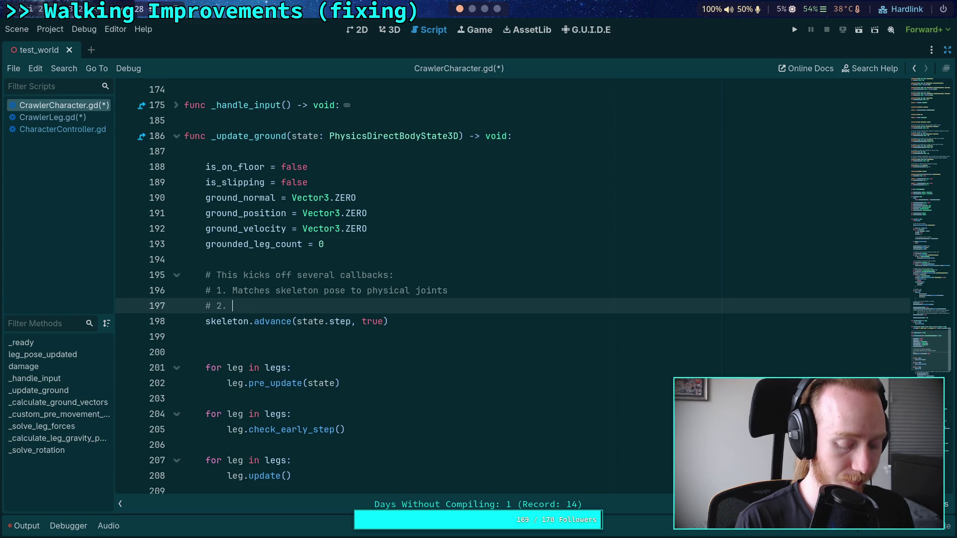
text(Notifies)
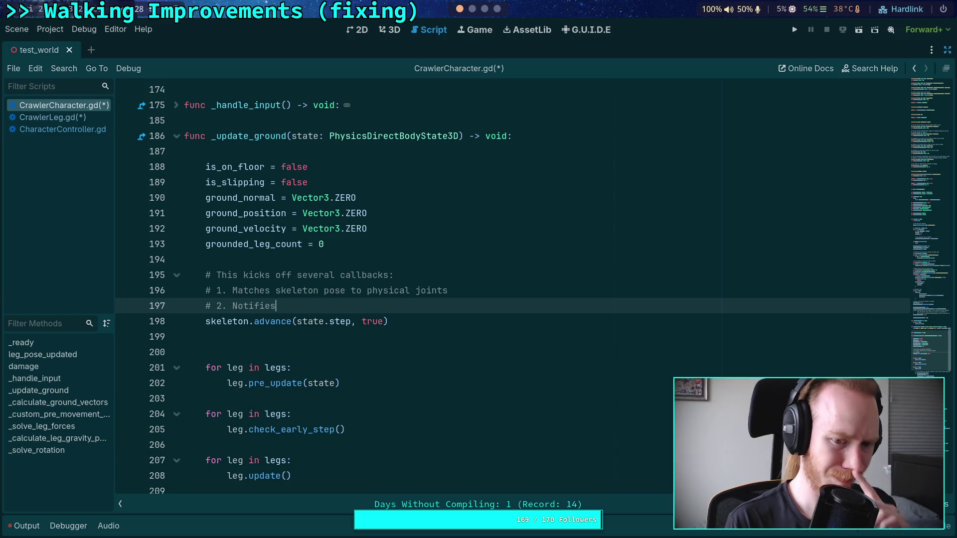
key(ctrl+BackSpace)
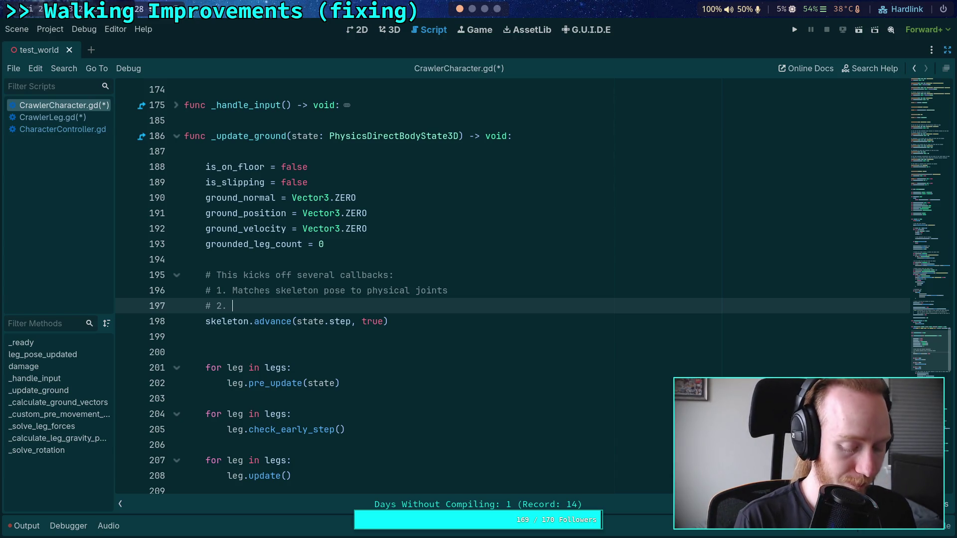
text(Cal)
key(BackSpace)
text(s leg)
key(BackSpace)
key(BackSpace)
key(BackSpace)
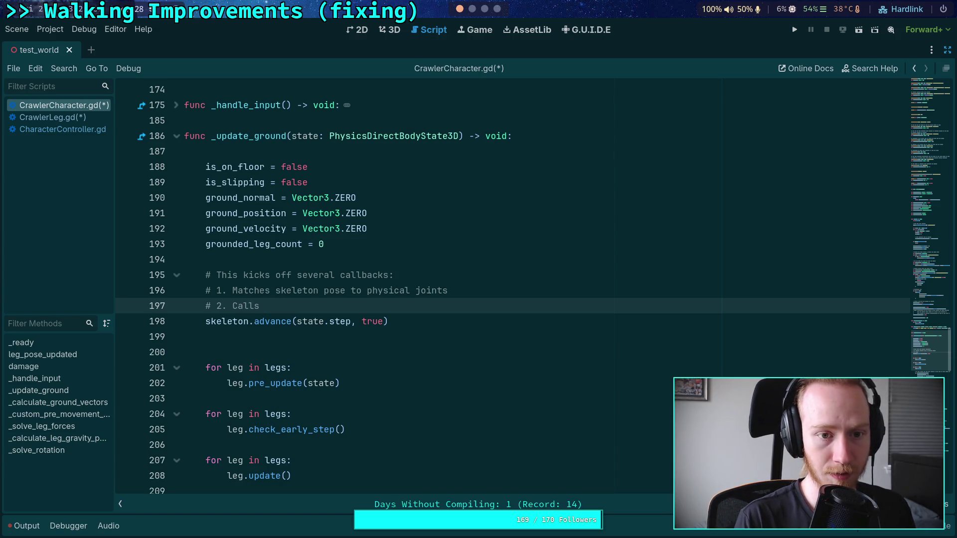
text(update_legs()' which provides the current pose and cal)
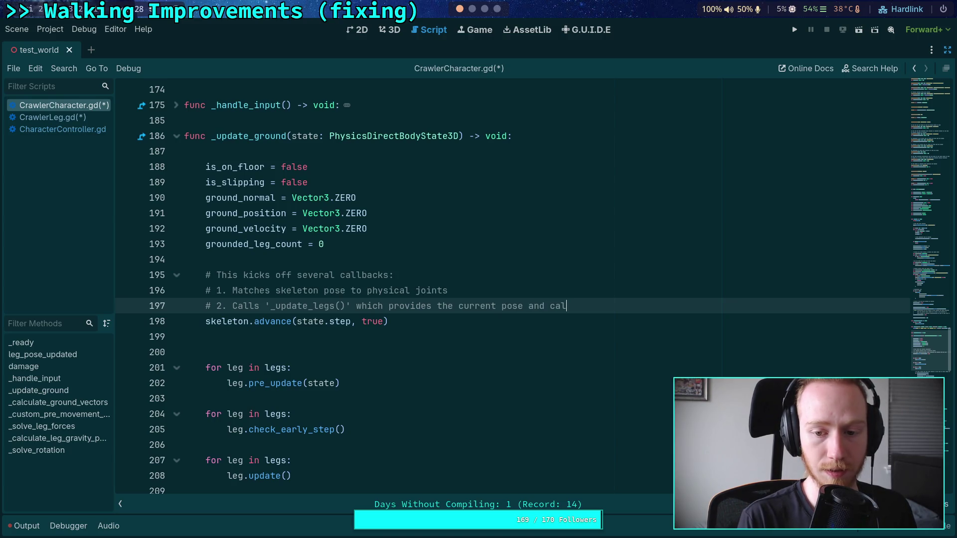
text(culates )
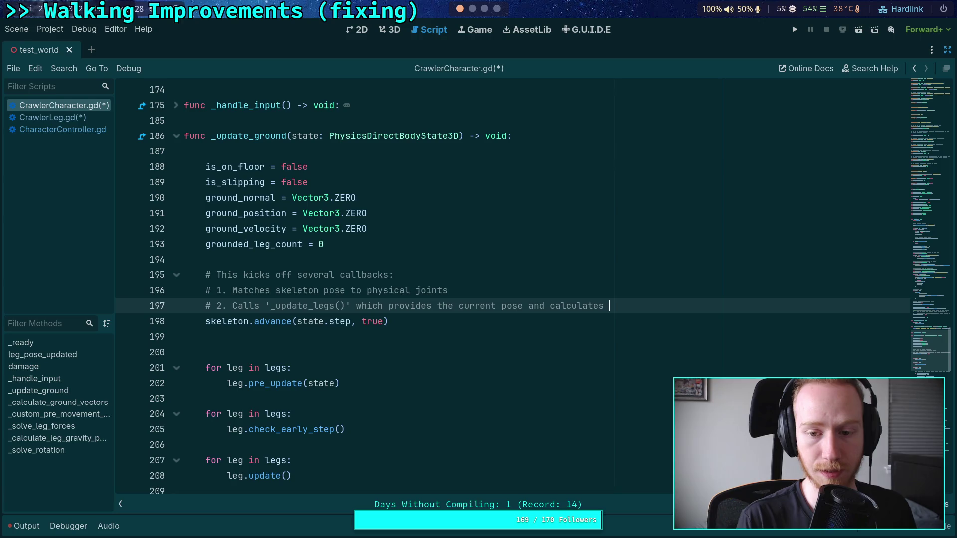
text(new targets)
Add steps 3 (IterateIK moves joints towards targets) and 4 (PhysicalSkeleton calculates motor velocities).
key(Return)
text(# )
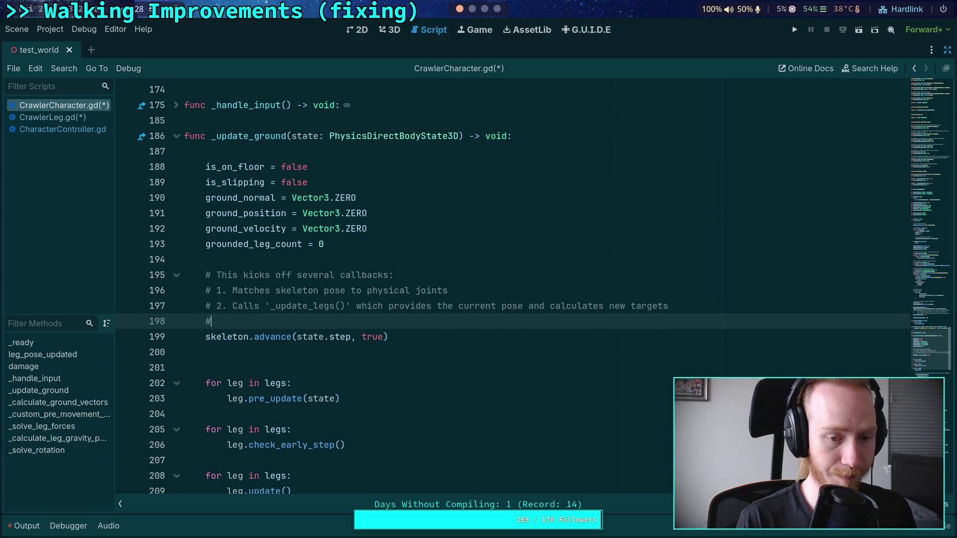
text(3. )
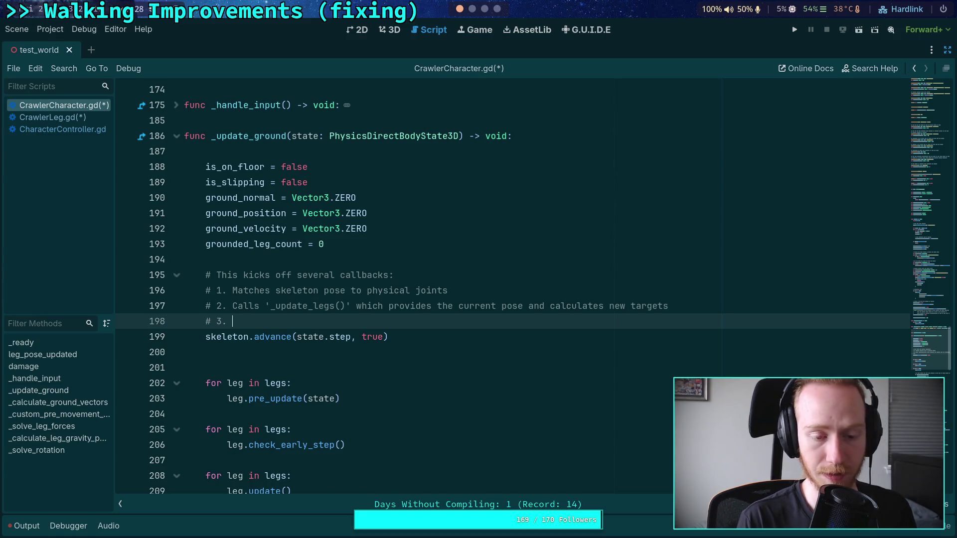
text(I)
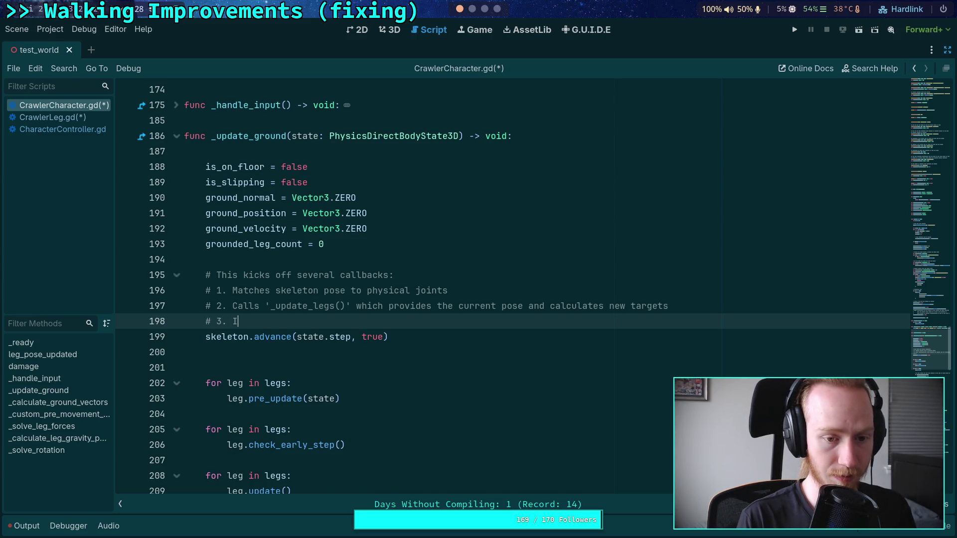
text(terateIK)
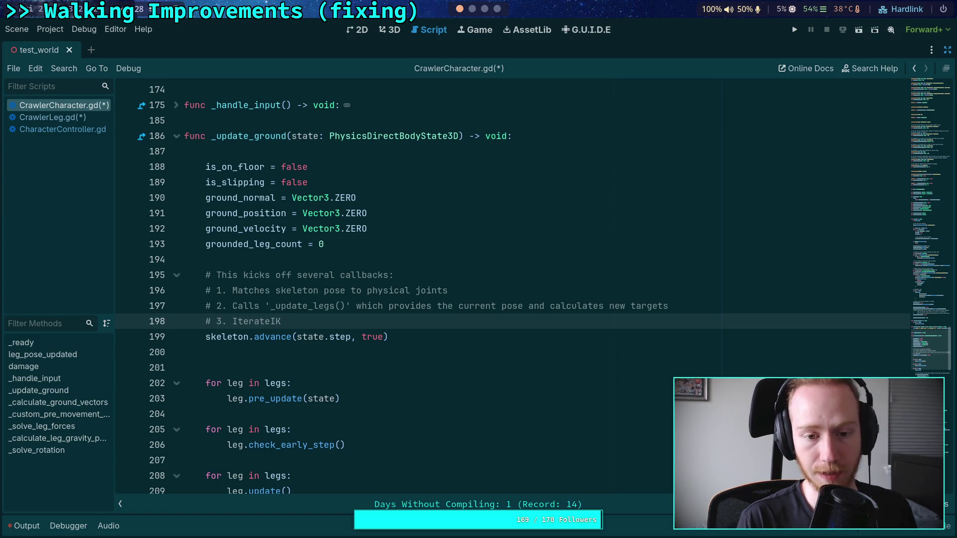
text( m)
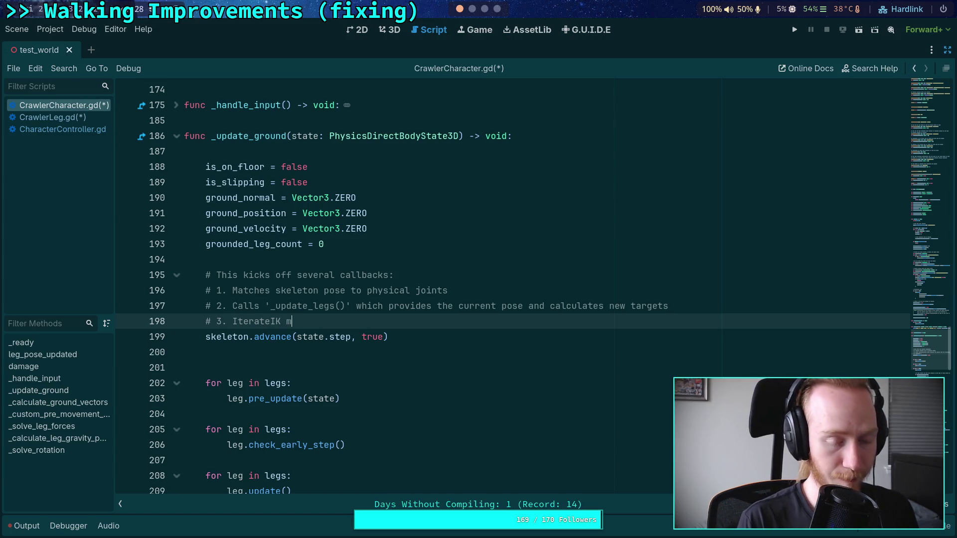
text(oves j)
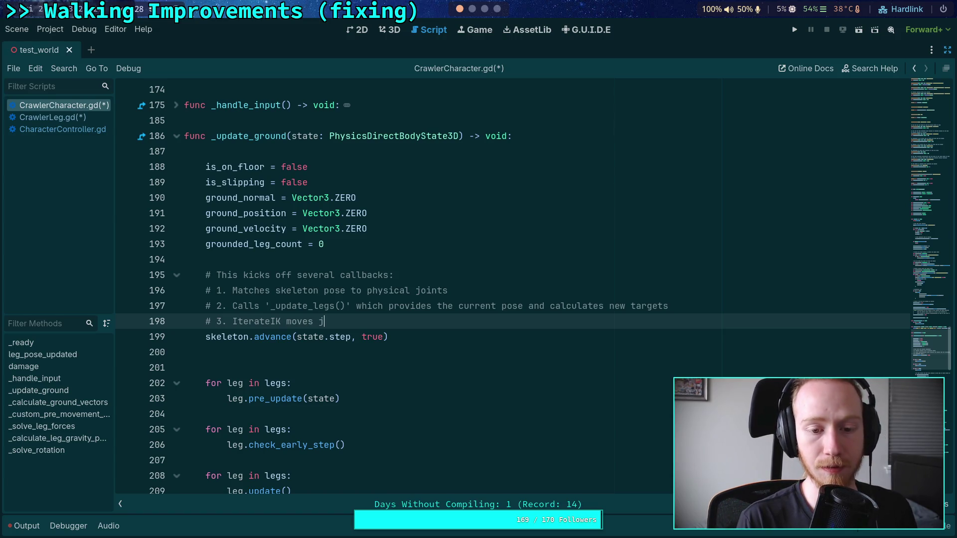
text(oints towards targets)
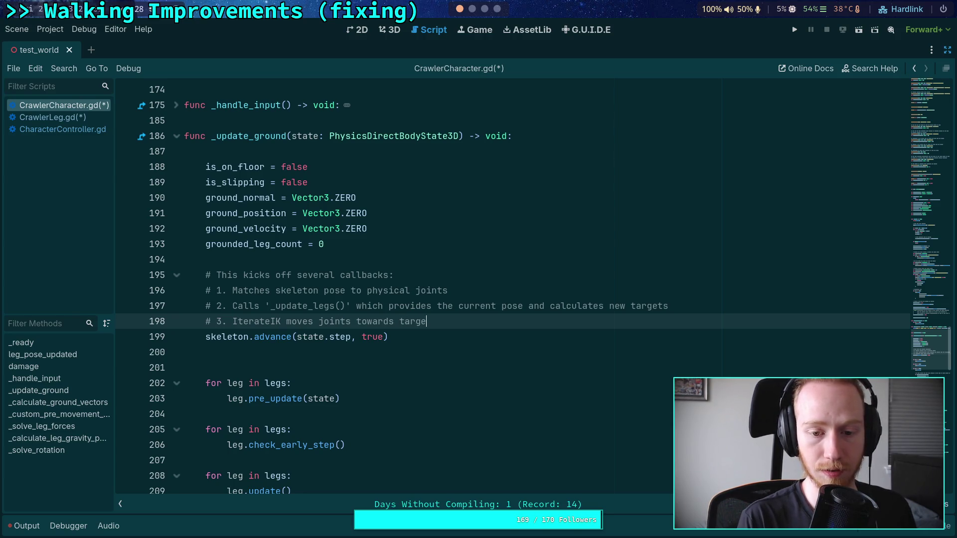
key(Return)
text(# )
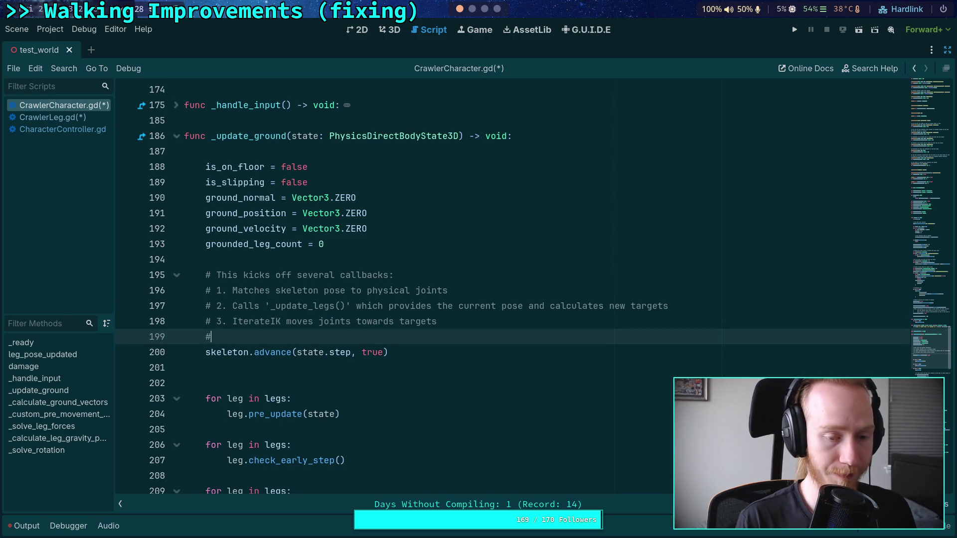
text(4. )
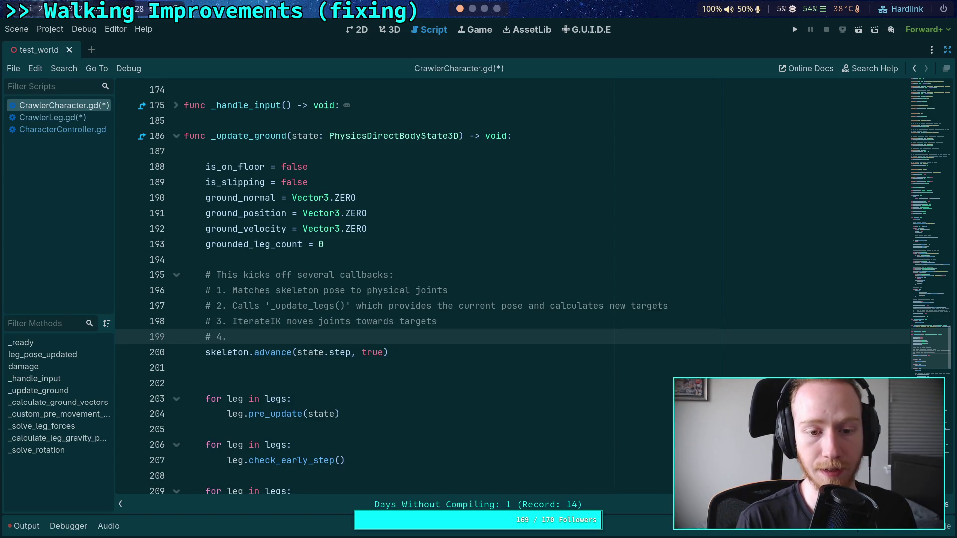
text(Physi)
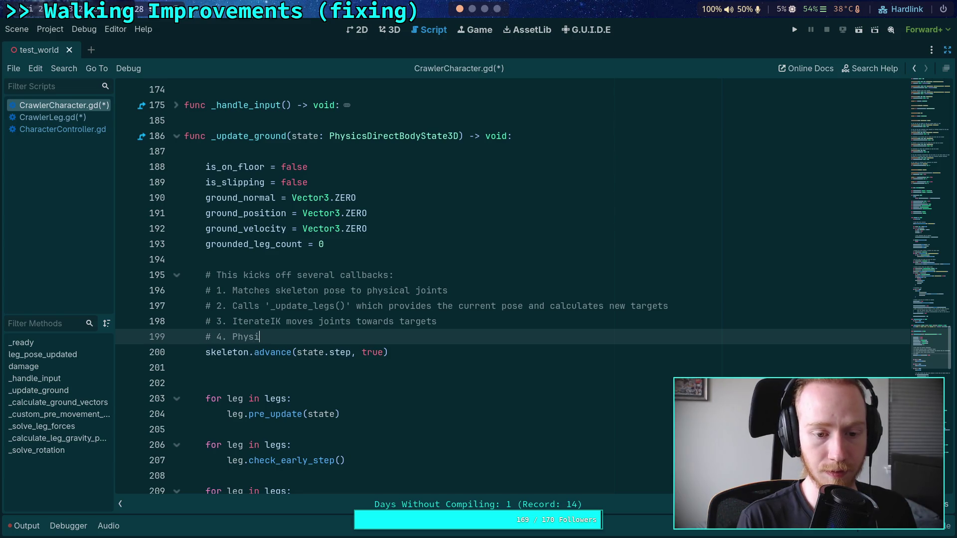
text(calSkeleton )
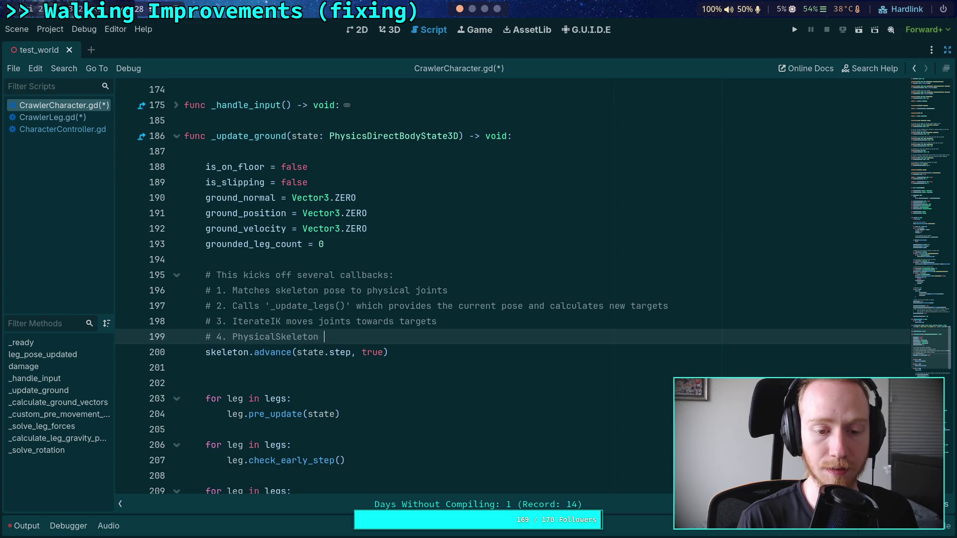
text(calculat)
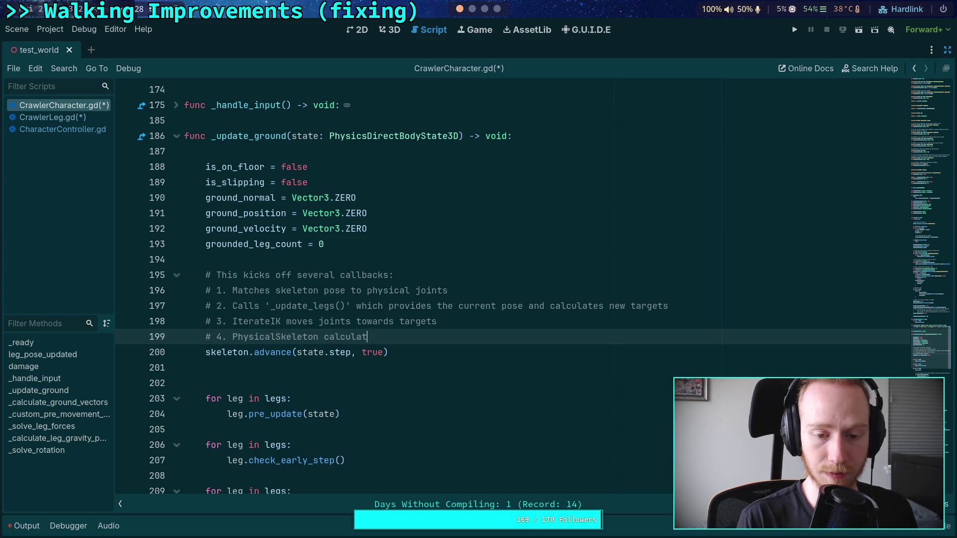
text(es joint )
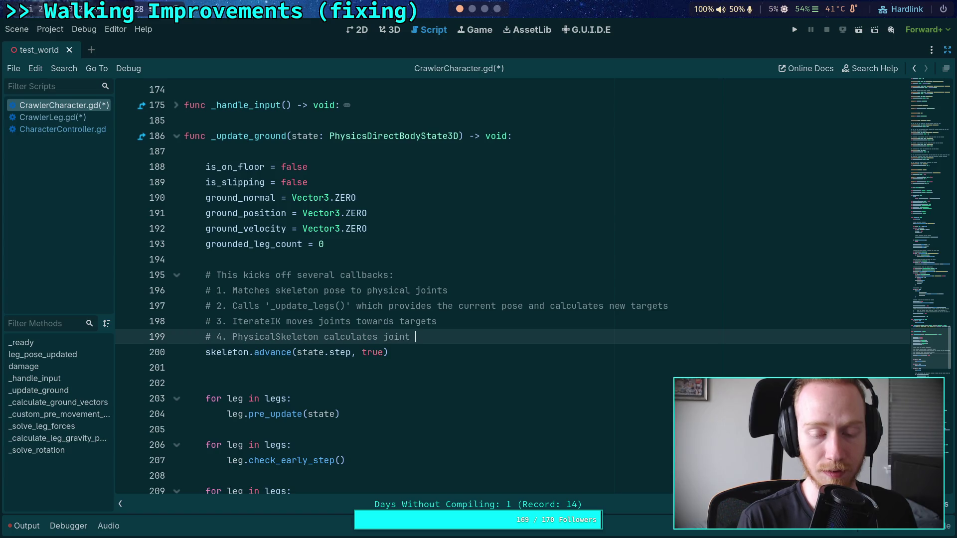
text(mot)
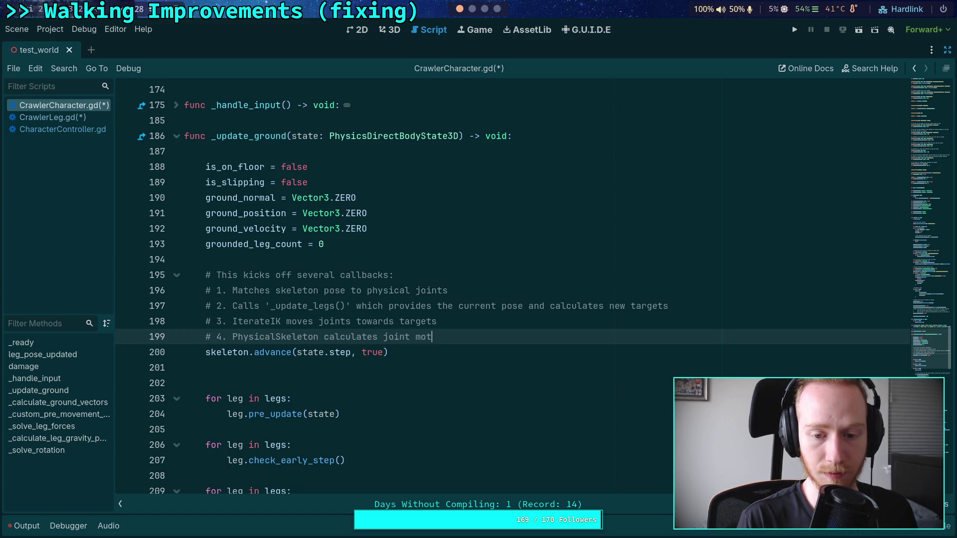
text(or velocities )
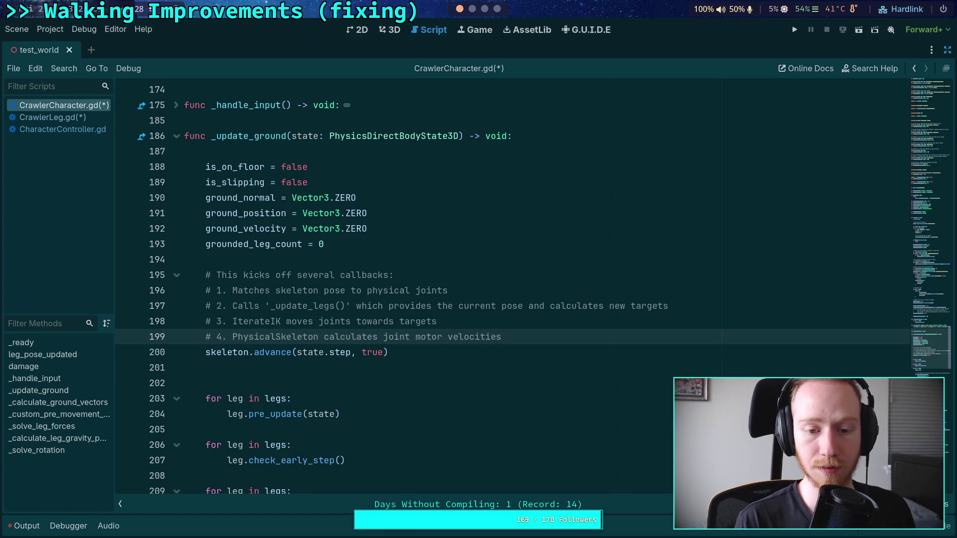
text(for the next hps)
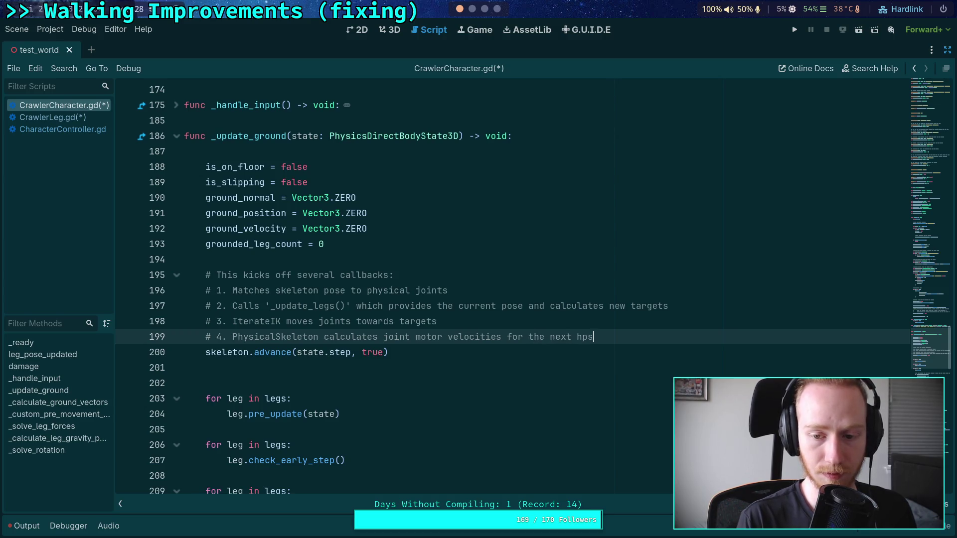
key(BackSpace)
text(physc)
text(cs step)
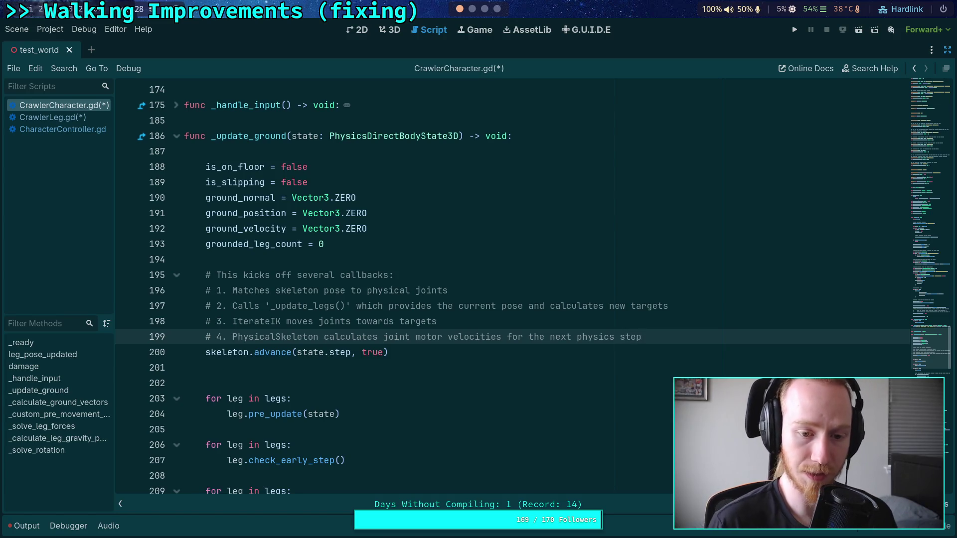
scroll(384, 297, down, 7)
Select, then deselect, the ground averaging code below the leg loops in _update_ground.
scroll(407, 337, down, 2)
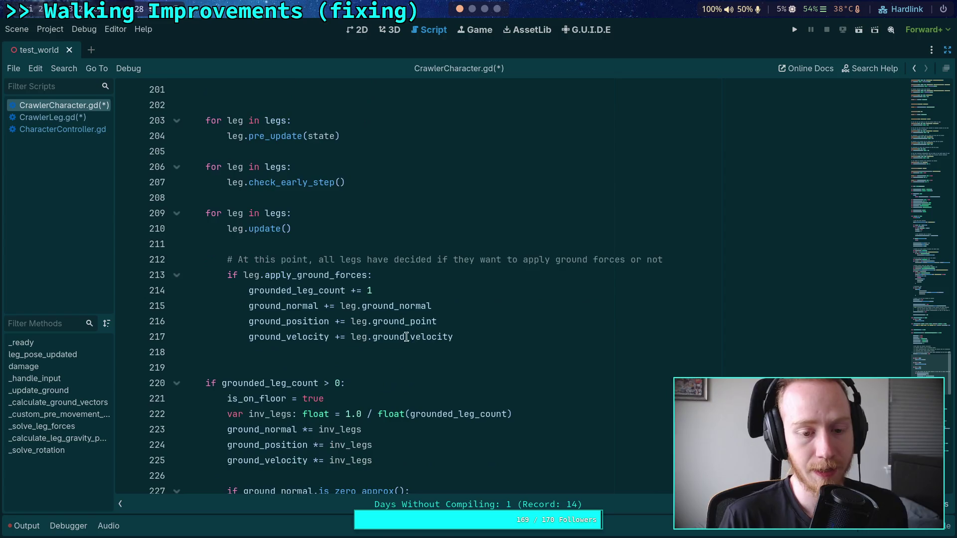
scroll(406, 337, down, 3)
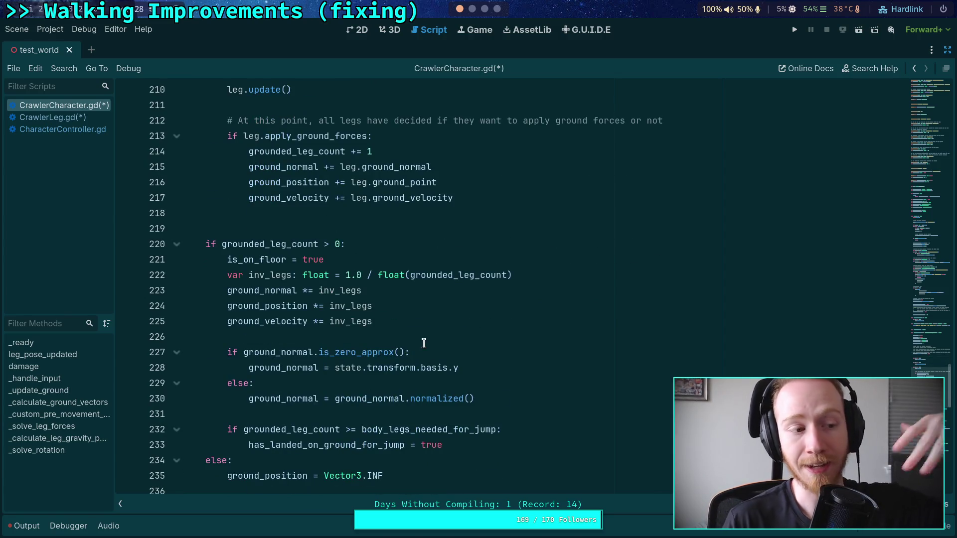
drag(421, 446, 346, 193)
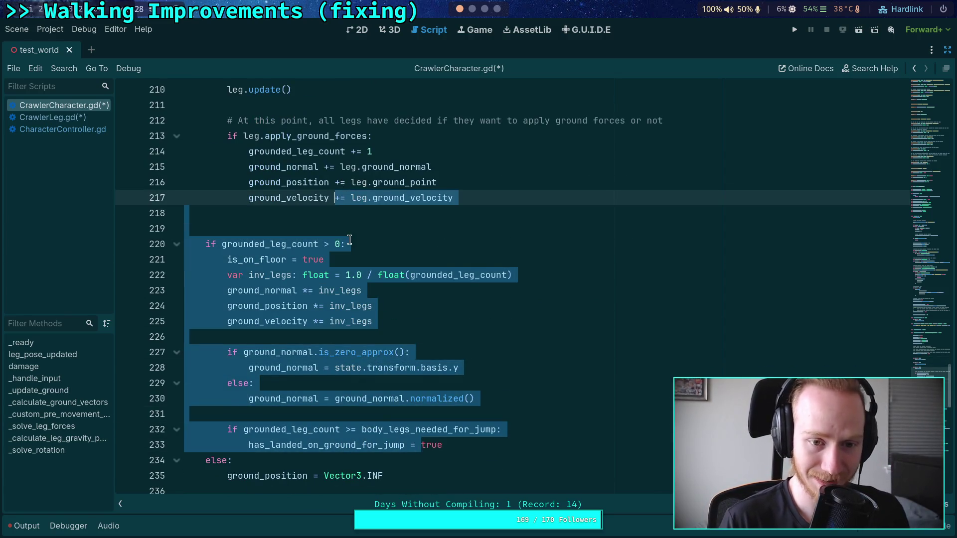
click(350, 213)
Select the leg update loop after skeleton.advance, up to line 217.
scroll(350, 212, up, 4)
scroll(333, 272, up, 2)
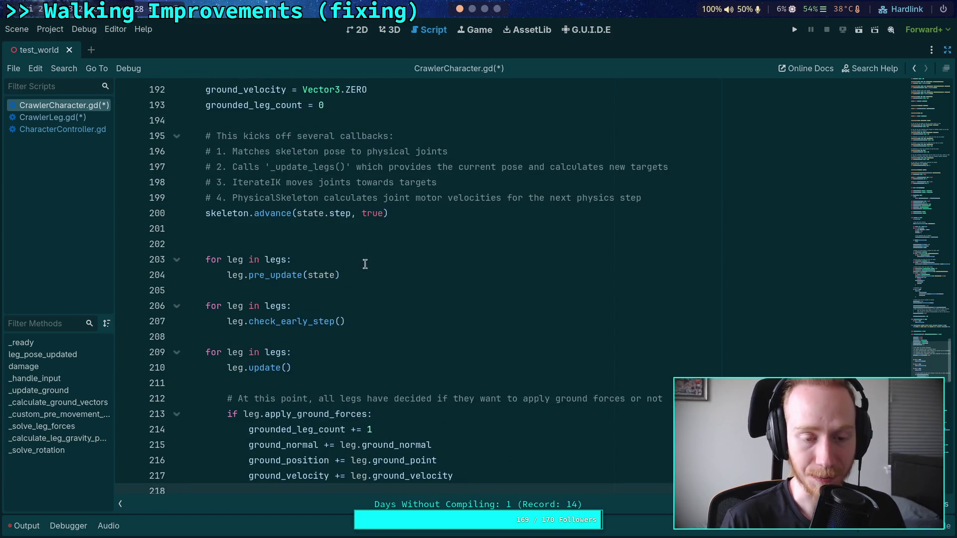
scroll(371, 319, down, 4)
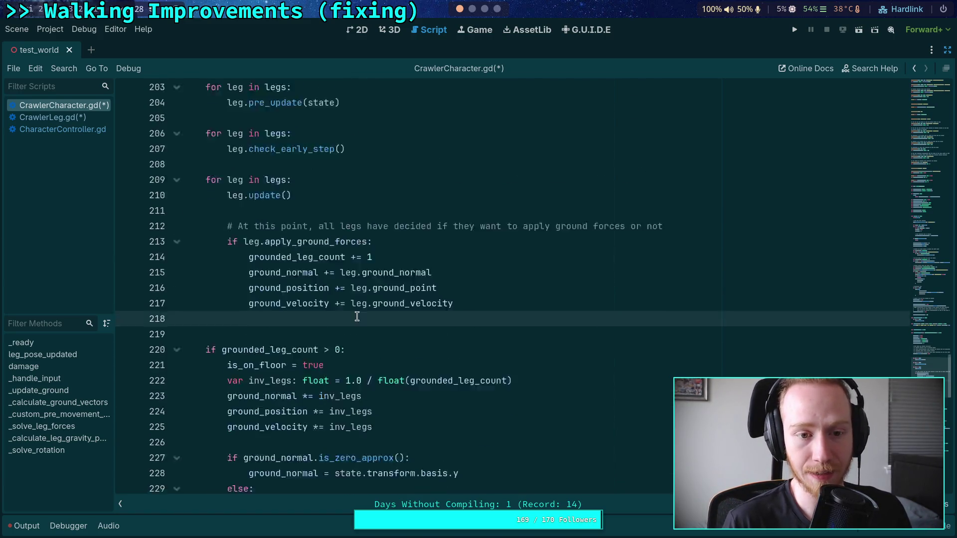
scroll(357, 319, up, 3)
mouse_move(239, 368)
mouse_down()
mouse_move(433, 433)
mouse_move(479, 430)
mouse_up()
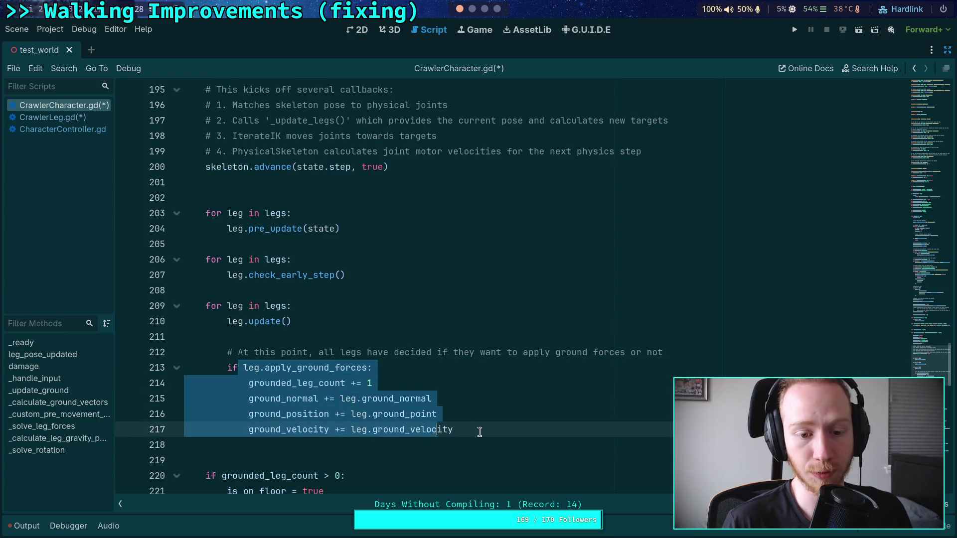
click(480, 430)
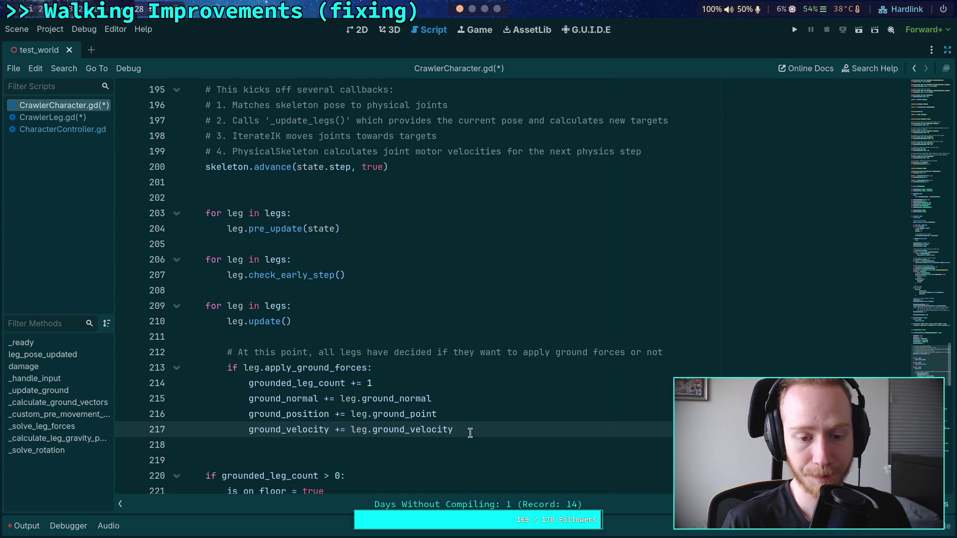
mouse_move(470, 433)
mouse_down()
mouse_move(248, 383)
mouse_move(205, 307)
mouse_up()
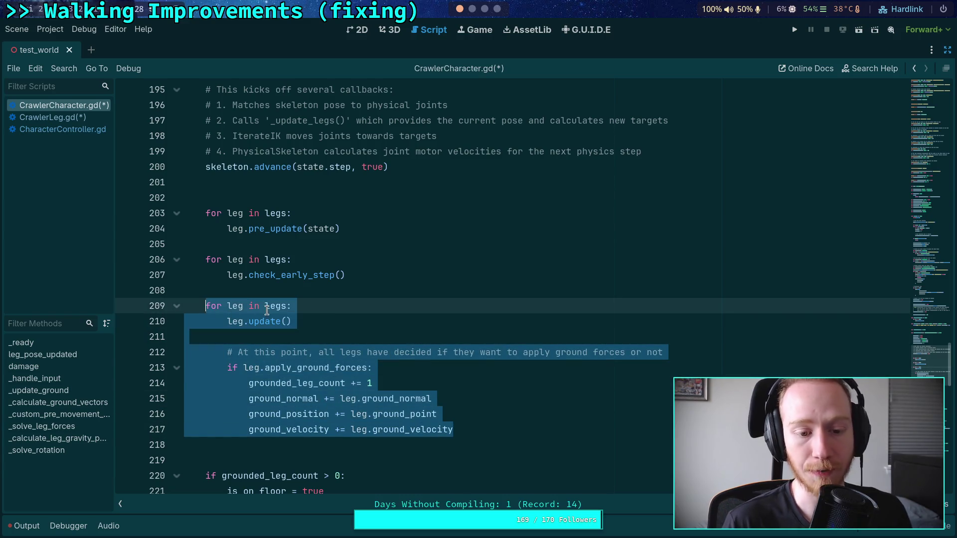
scroll(400, 349, down, 8)
scroll(396, 399, up, 2)
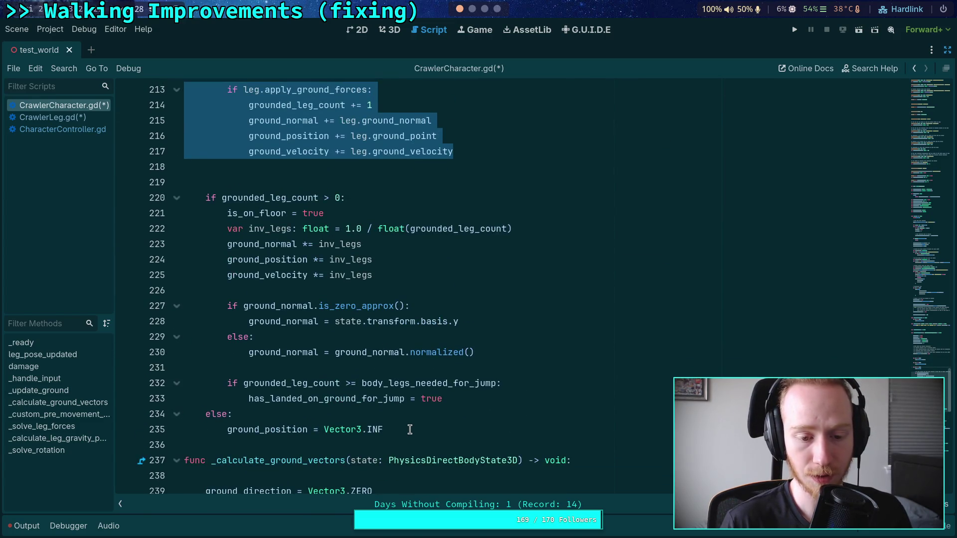
Select from the end of line 235 upward to cover the leg loops and ground-force accumulation.
double_click(258, 429)
double_click(327, 399)
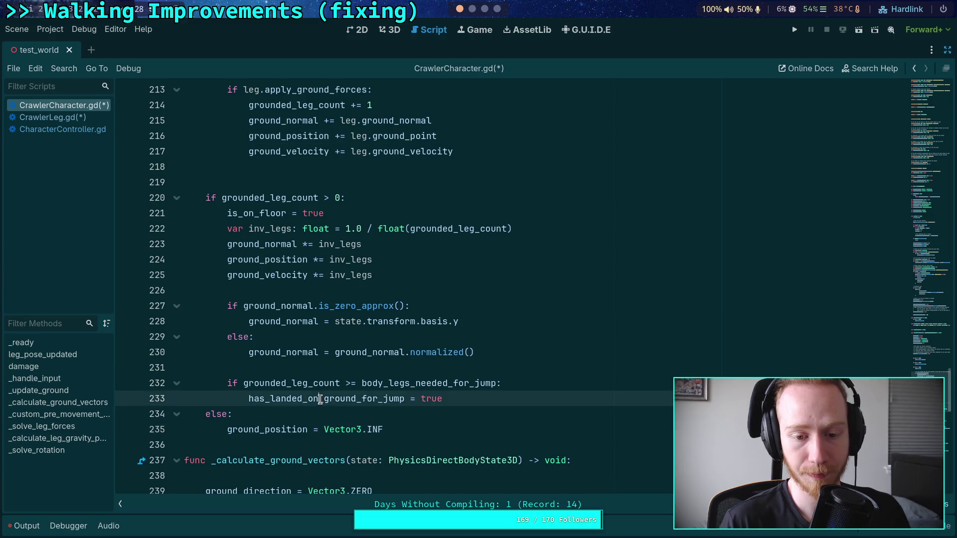
click(396, 425)
mouse_move(403, 425)
mouse_down()
mouse_move(210, 349)
mouse_move(210, 330)
mouse_move(204, 348)
mouse_up()
key(ctrl+c)
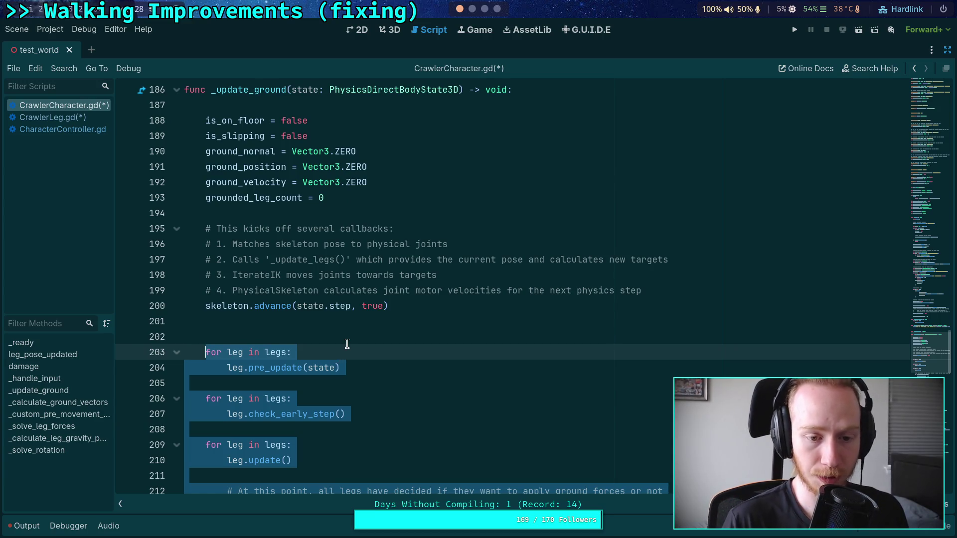
Cut the leg loops and paste them into a new 'func _update_legs() -> void:' on line 202.
key(BackSpace)
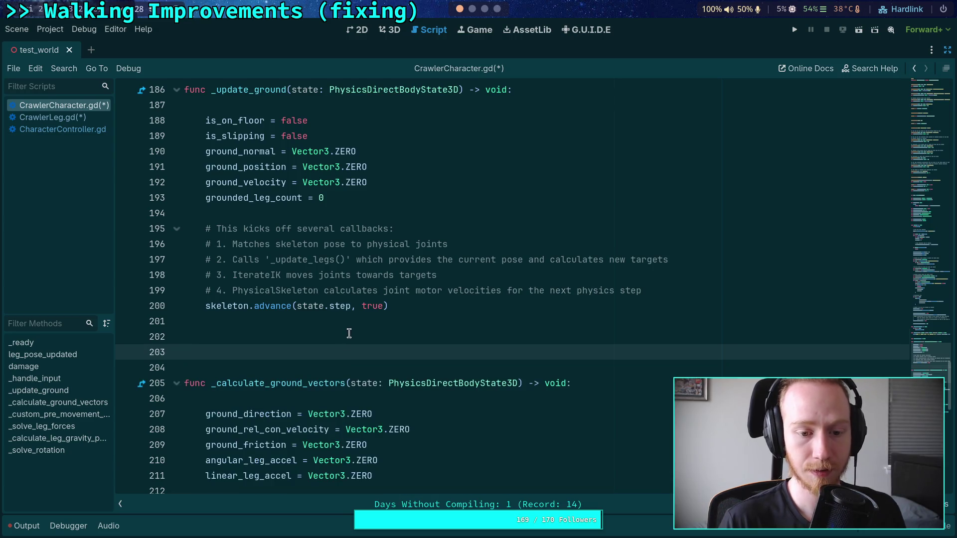
click(348, 333)
text(func _updateL)
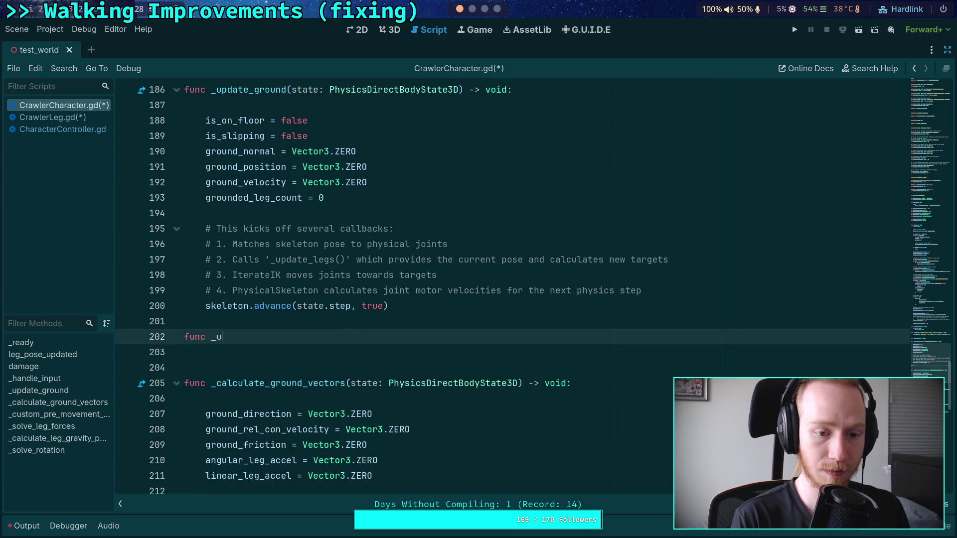
key(BackSpace)
text(_legs)
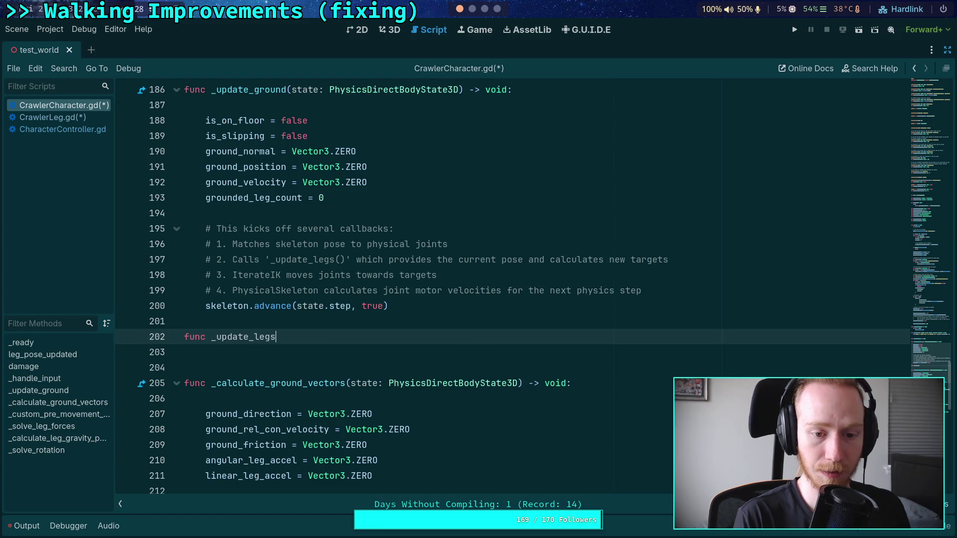
text(() -> void:)
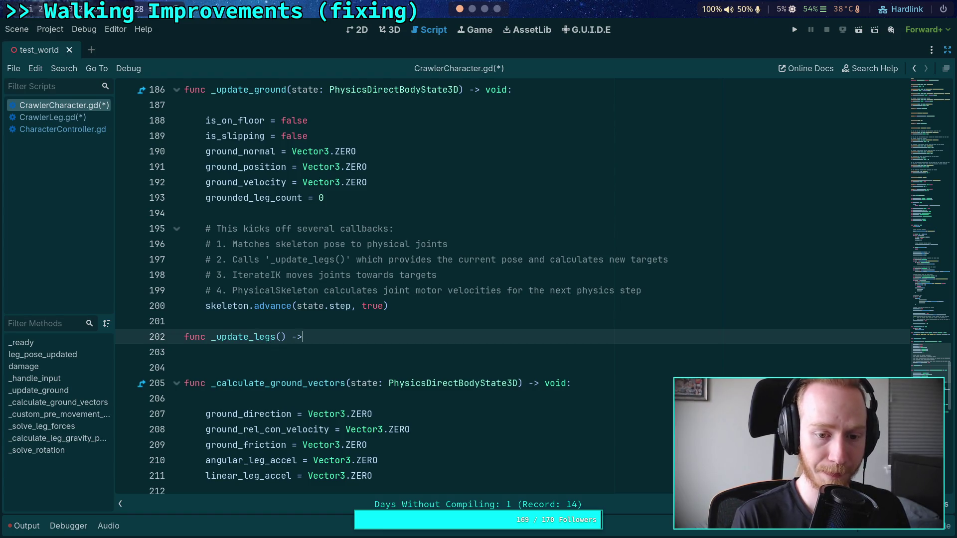
key(Down)
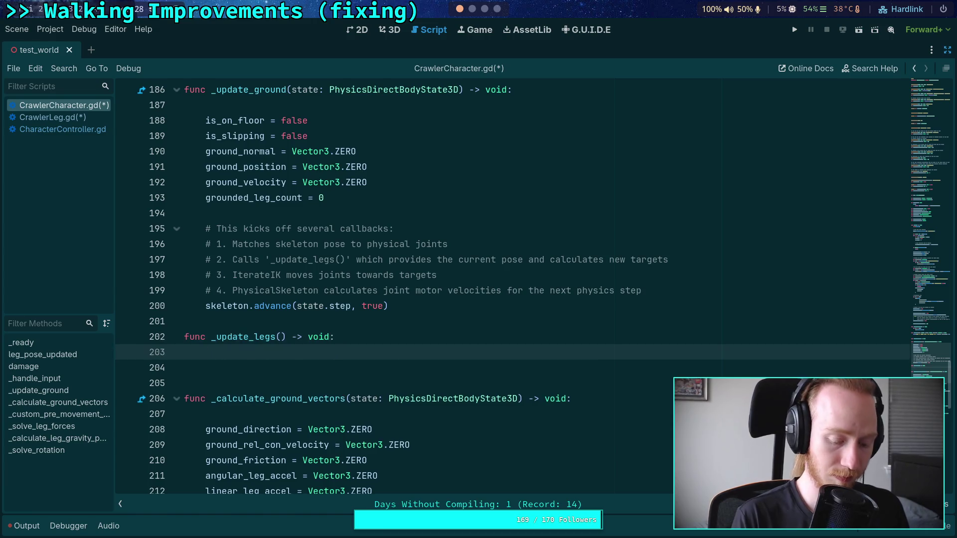
key(ctrl+v)
Check the undeclared state on line 204 and jump to the pre_update definition in CrawlerLeg.gd.
scroll(321, 329, up, 5)
double_click(321, 284)
scroll(425, 329, up, 2)
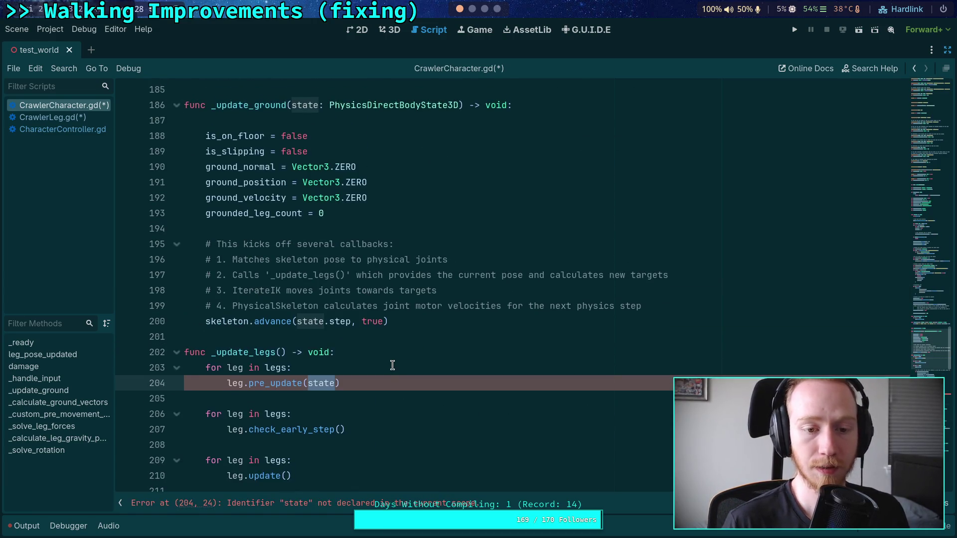
double_click(283, 382)
ctrl+click(283, 382)
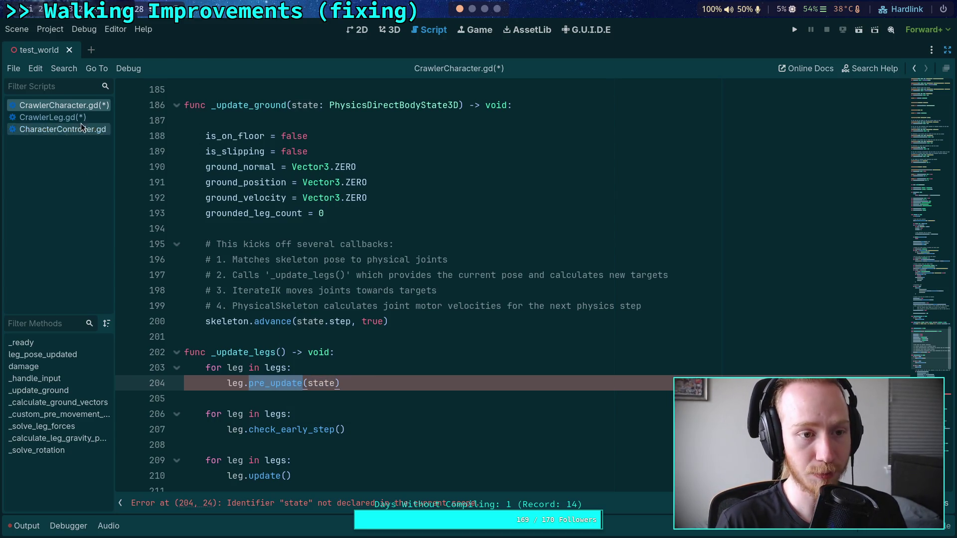
click(176, 291)
scroll(301, 302, down, 2)
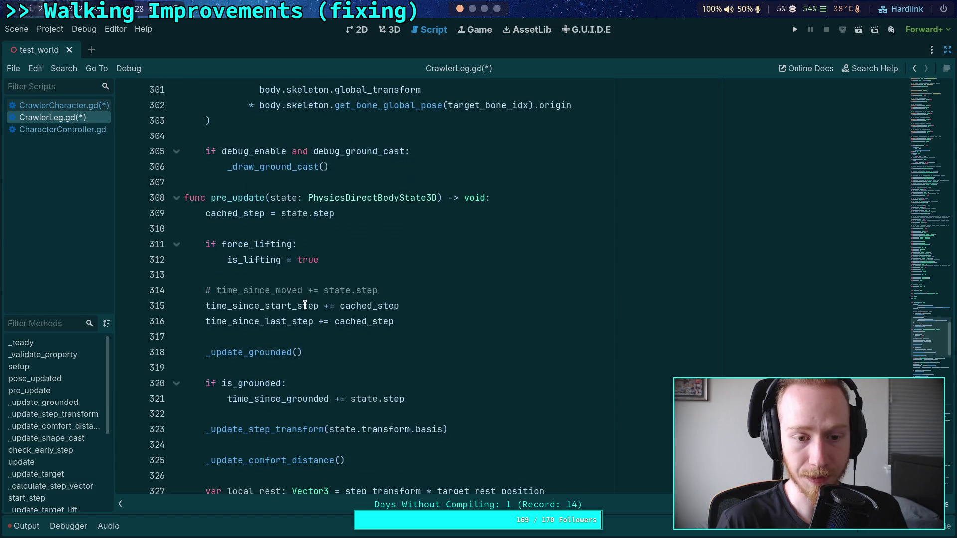
double_click(250, 214)
double_click(284, 197)
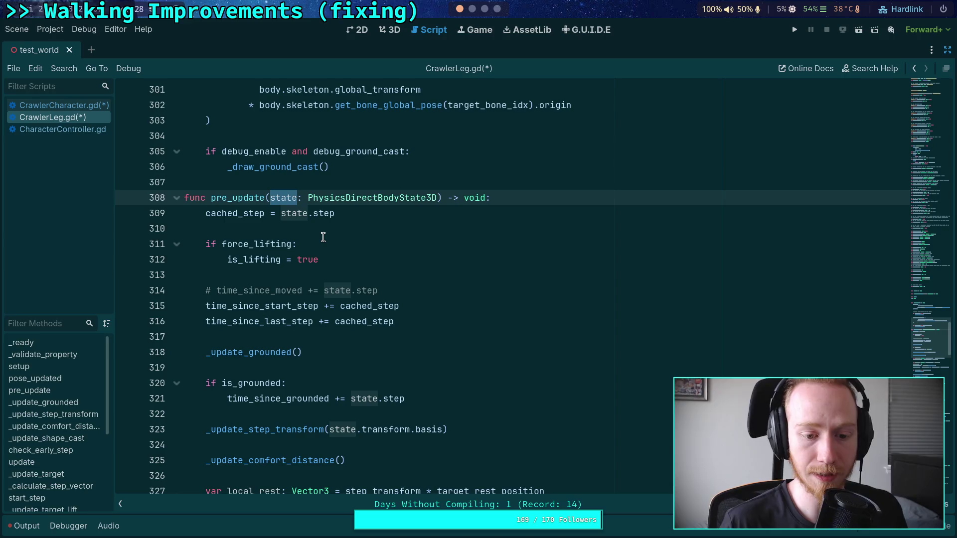
scroll(480, 328, down, 2)
scroll(480, 327, down, 5)
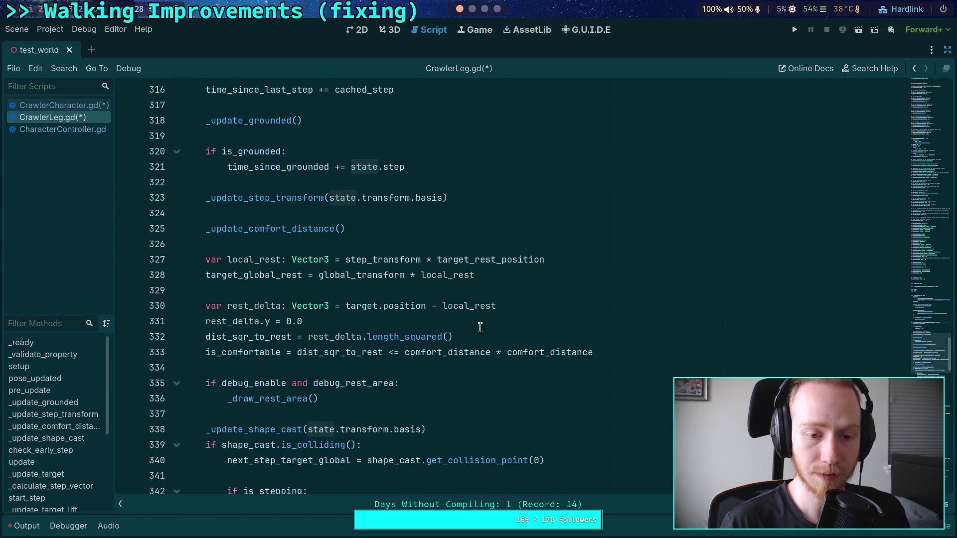
scroll(451, 349, down, 2)
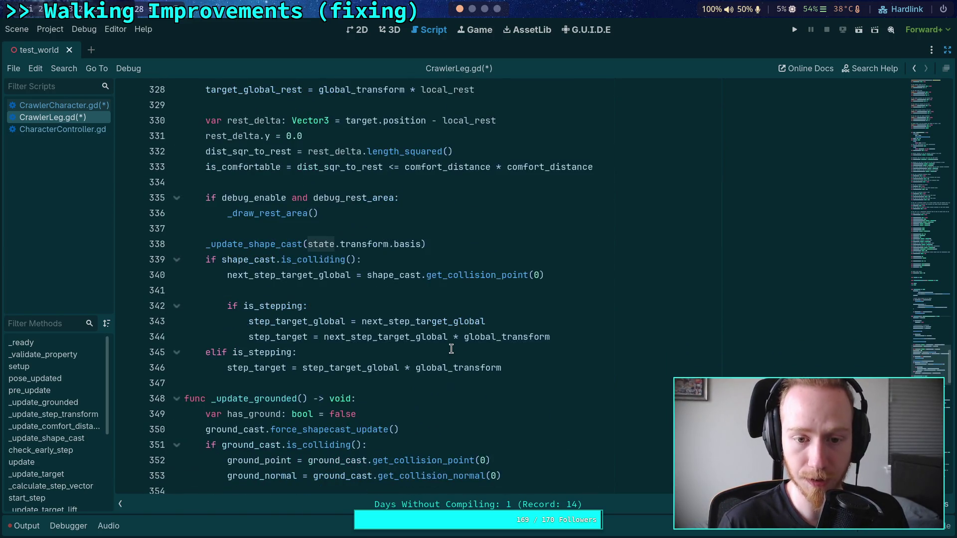
scroll(451, 349, up, 1)
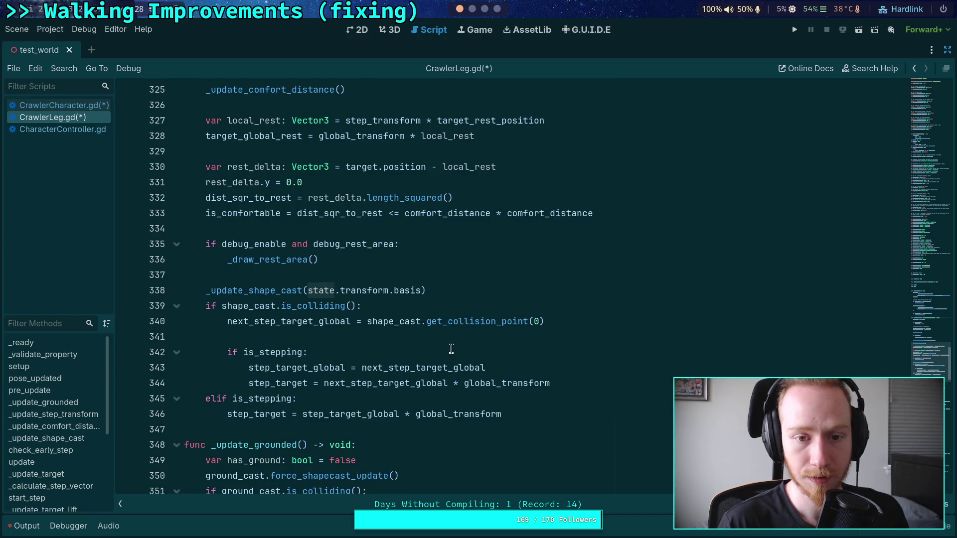
double_click(249, 198)
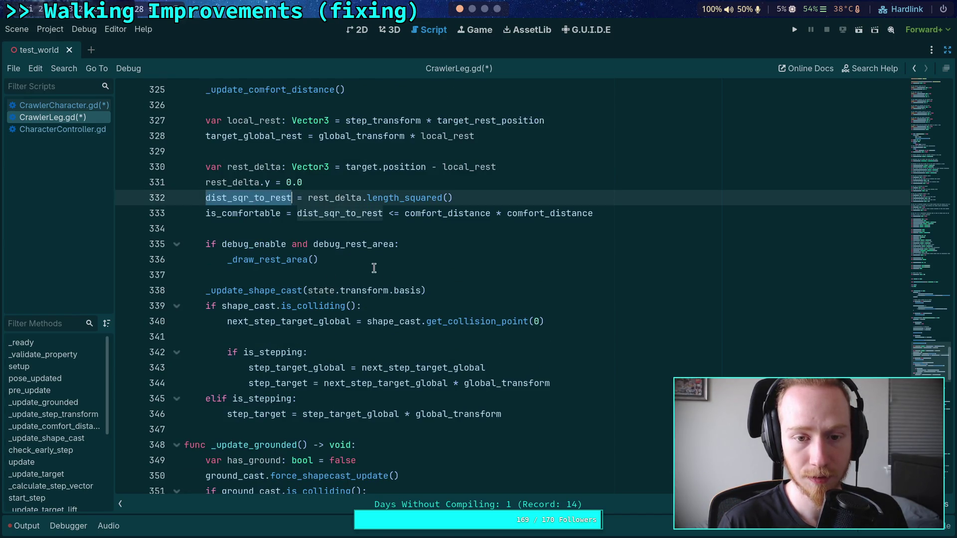
double_click(328, 198)
scroll(393, 262, up, 3)
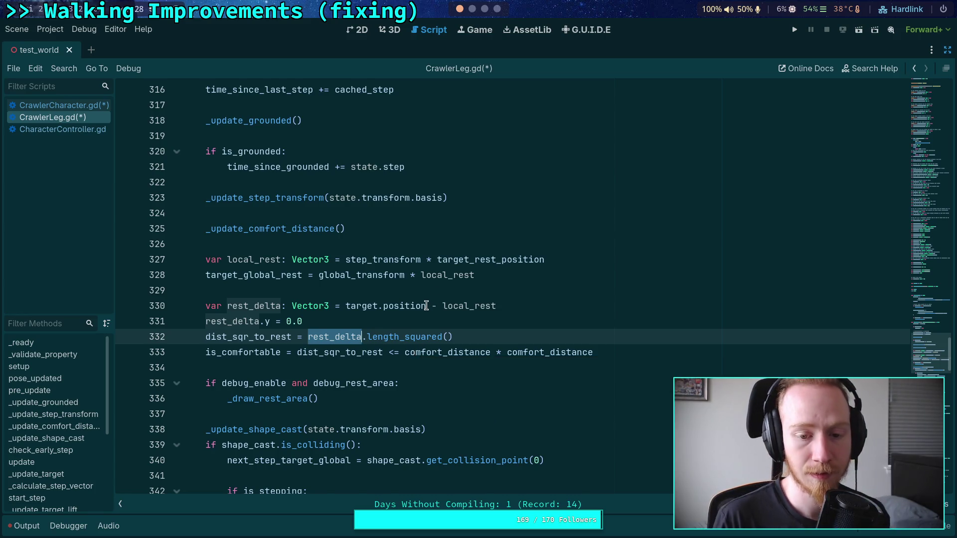
mouse_move(426, 305)
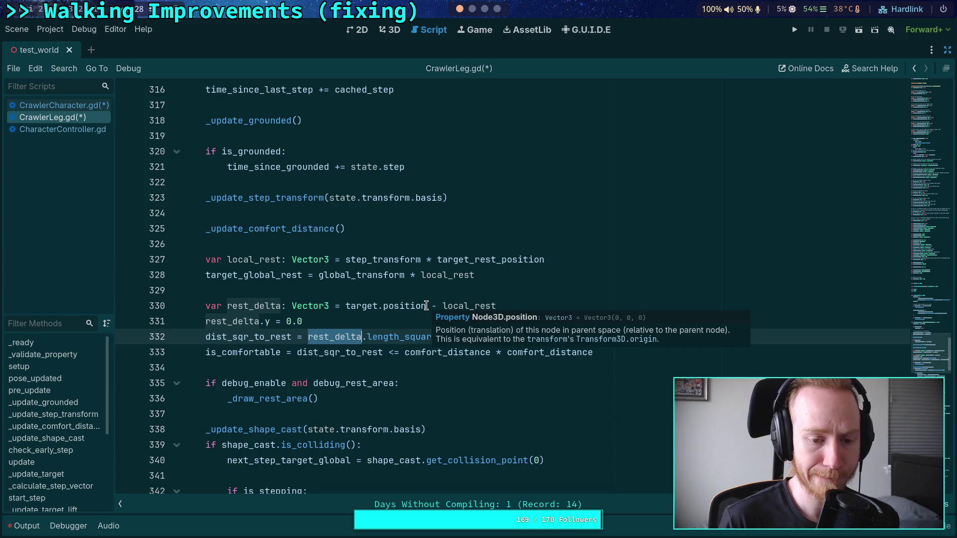
click(349, 245)
drag(633, 353, 163, 278)
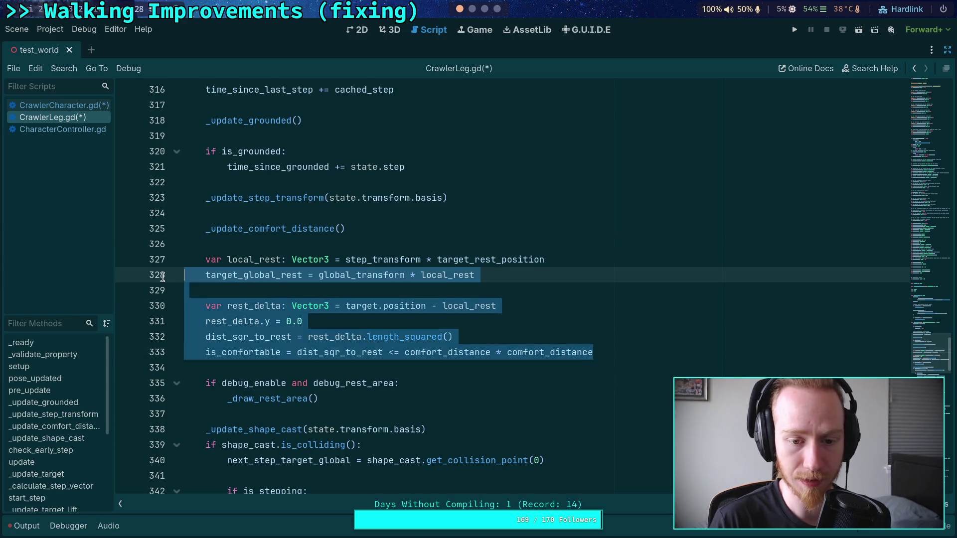
double_click(361, 260)
double_click(366, 306)
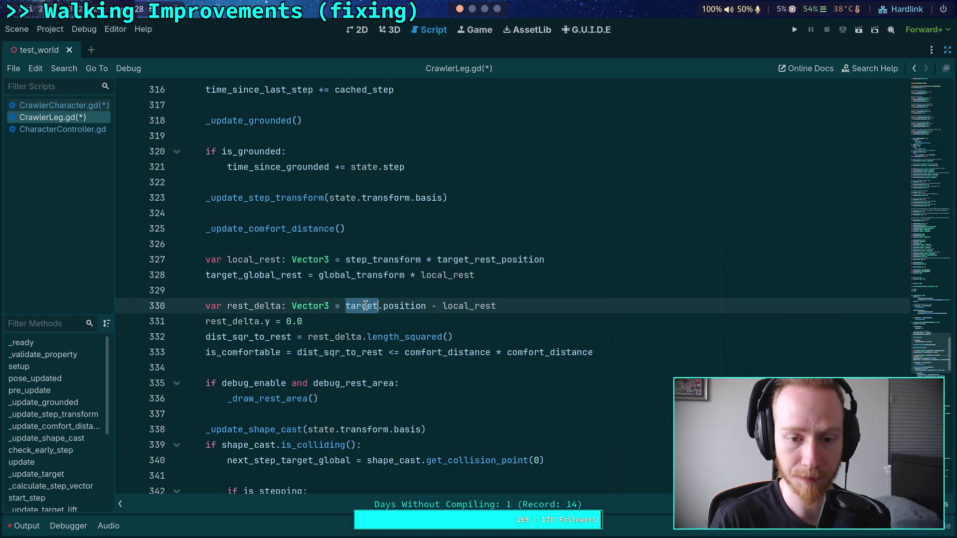
scroll(422, 322, up, 3)
scroll(422, 322, down, 4)
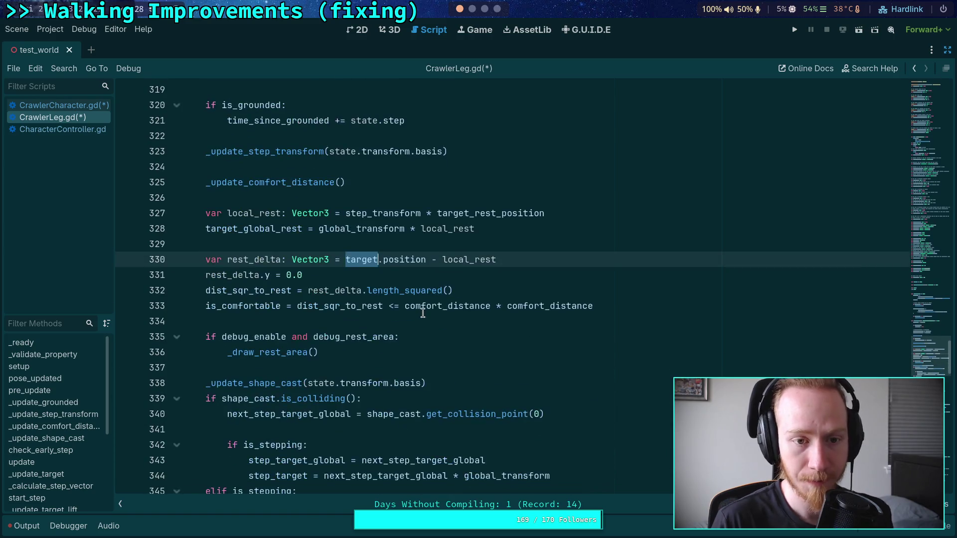
scroll(409, 325, down, 2)
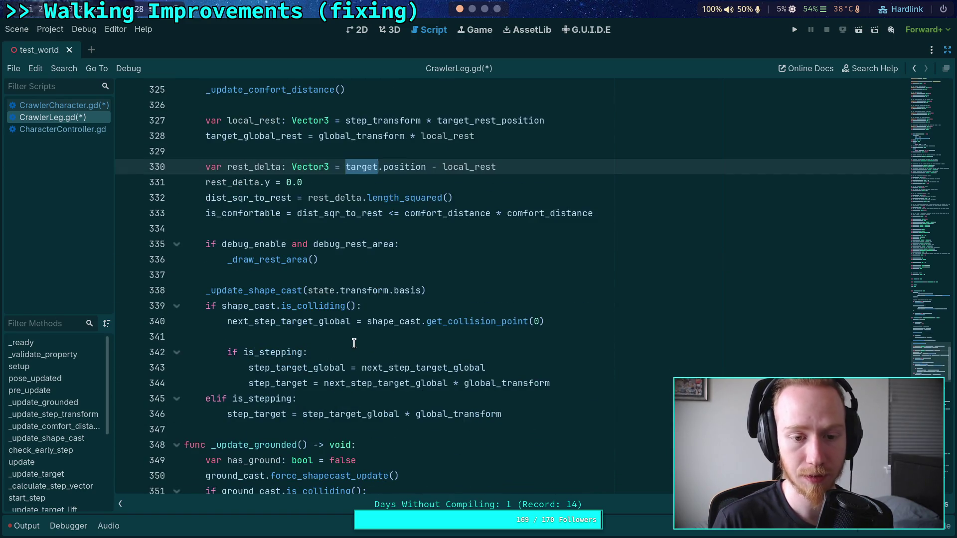